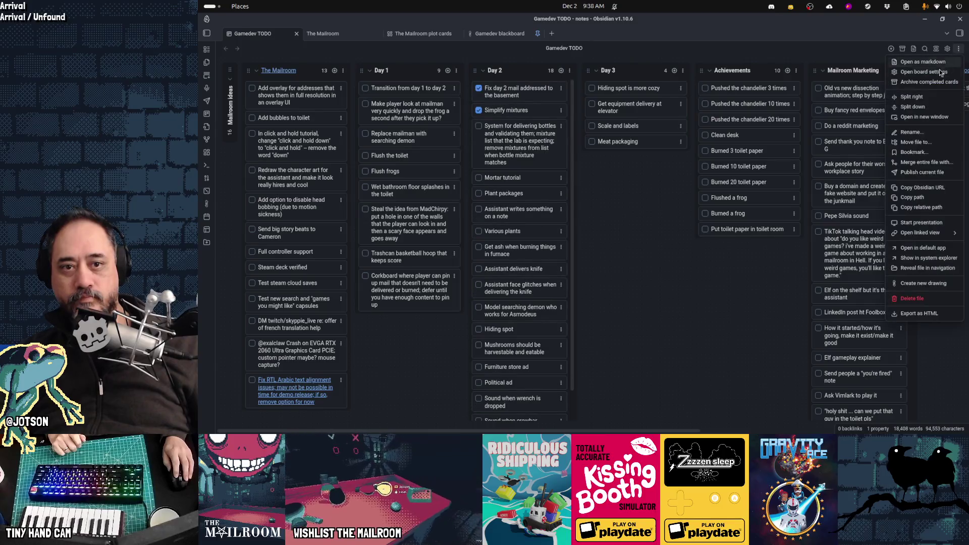
# Step: Archive the two completed Day 2 cards and open the Gamedev blackboard drawing
pyautogui.click(924, 126)
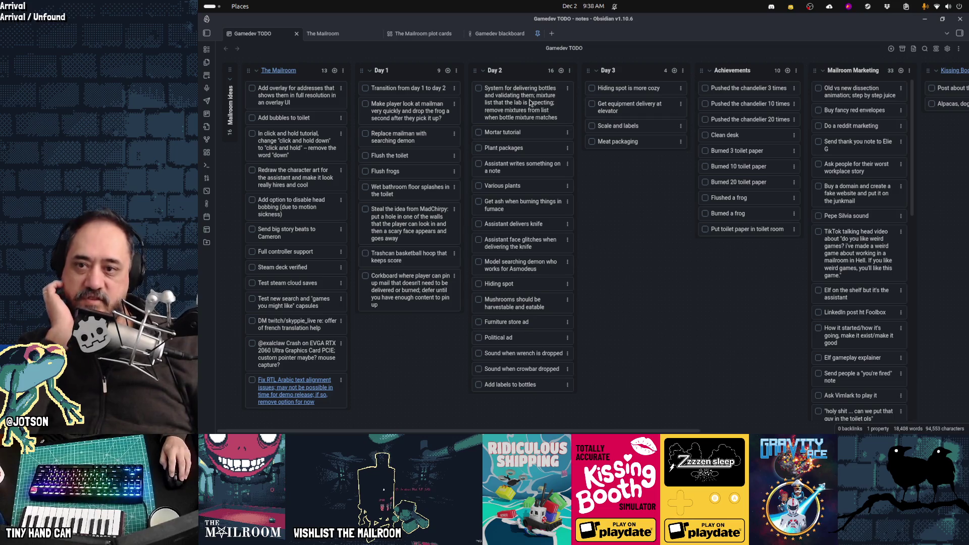
pyautogui.moveTo(352, 428)
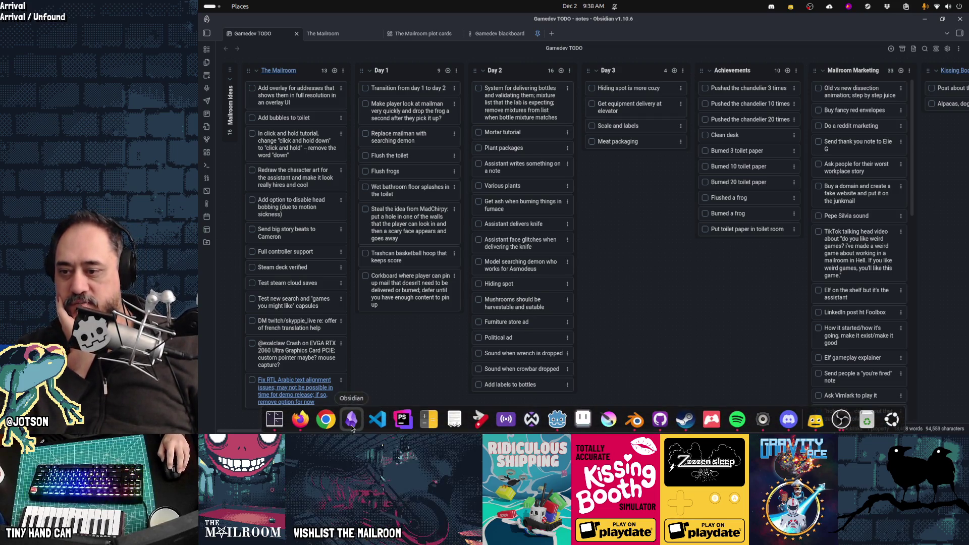
pyautogui.click(500, 33)
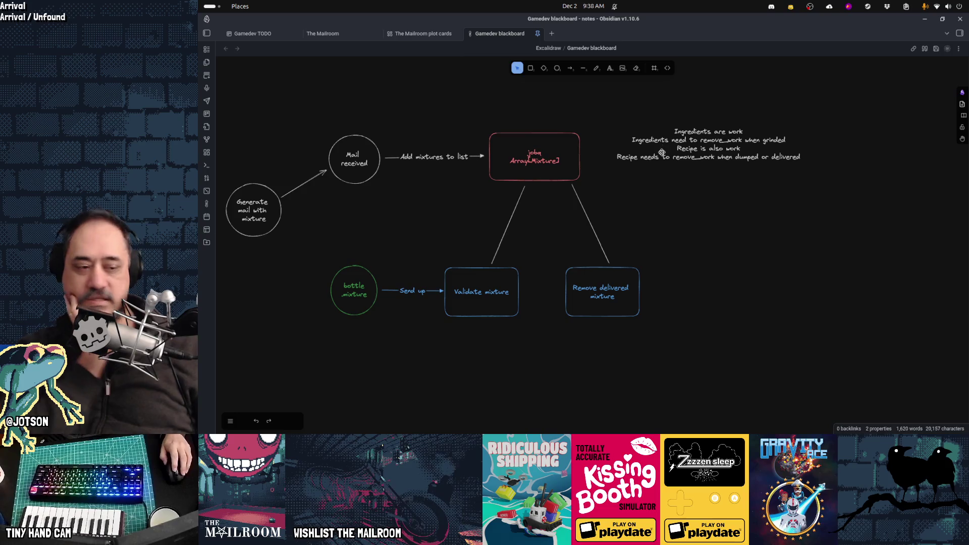
pyautogui.moveTo(642, 200)
pyautogui.mouseDown()
pyautogui.moveTo(747, 198)
pyautogui.moveTo(720, 211)
pyautogui.mouseUp()
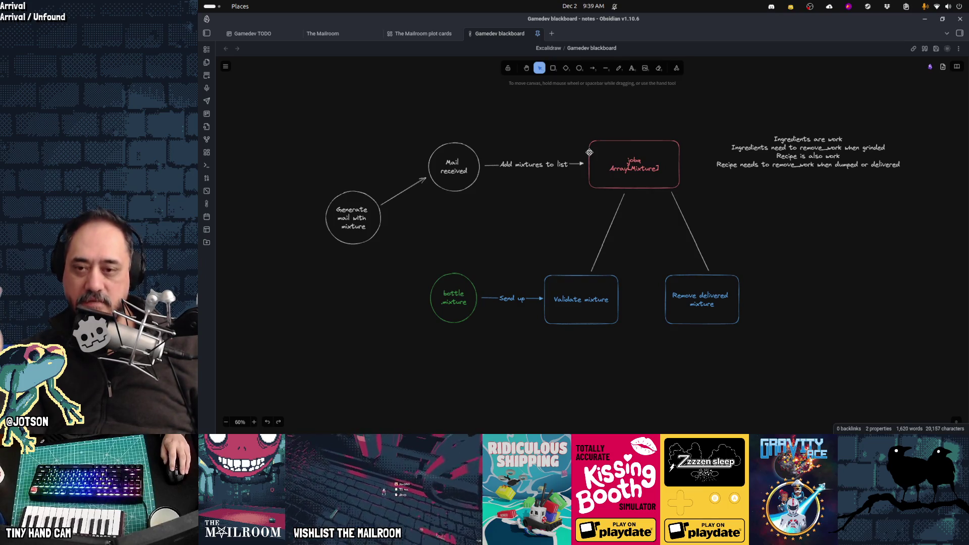
# Step: Change 'mixture' to 'recipe' in the jobs array and Validate box labels
pyautogui.doubleClick(641, 172)
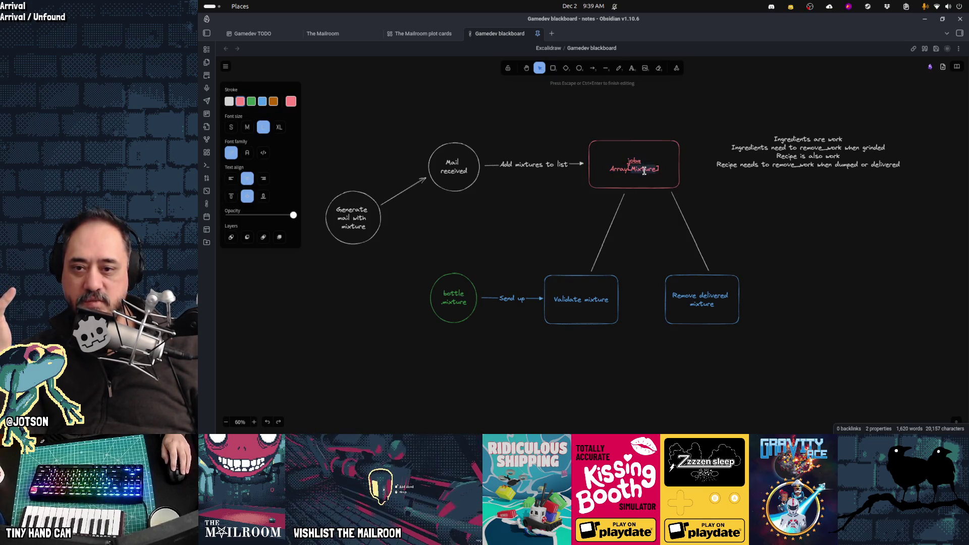
pyautogui.write('Rece')
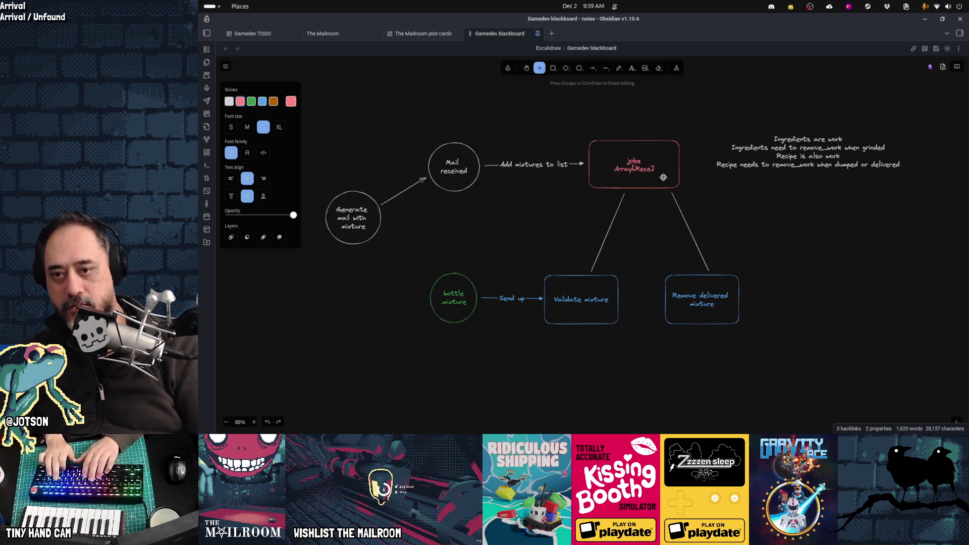
pyautogui.write('ip')
pyautogui.write('ipe')
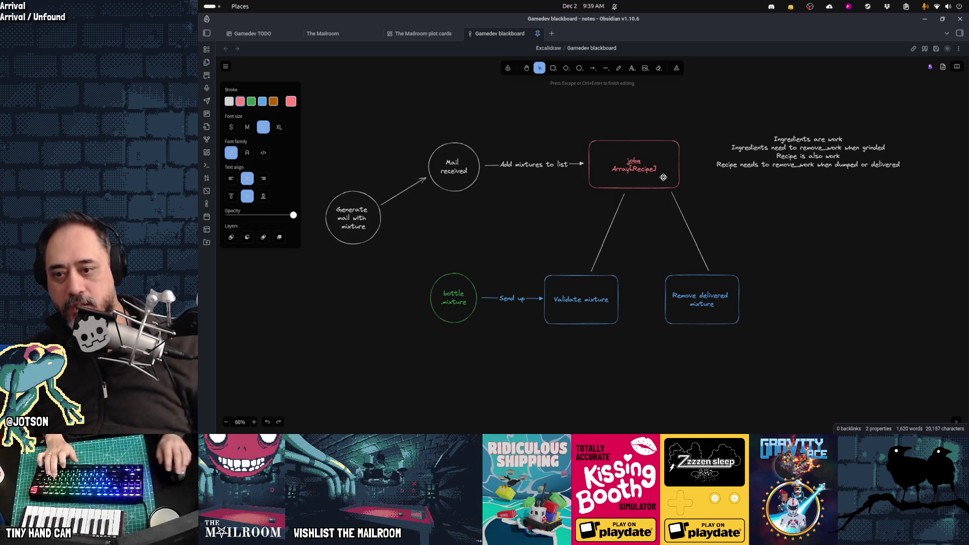
pyautogui.doubleClick(601, 307)
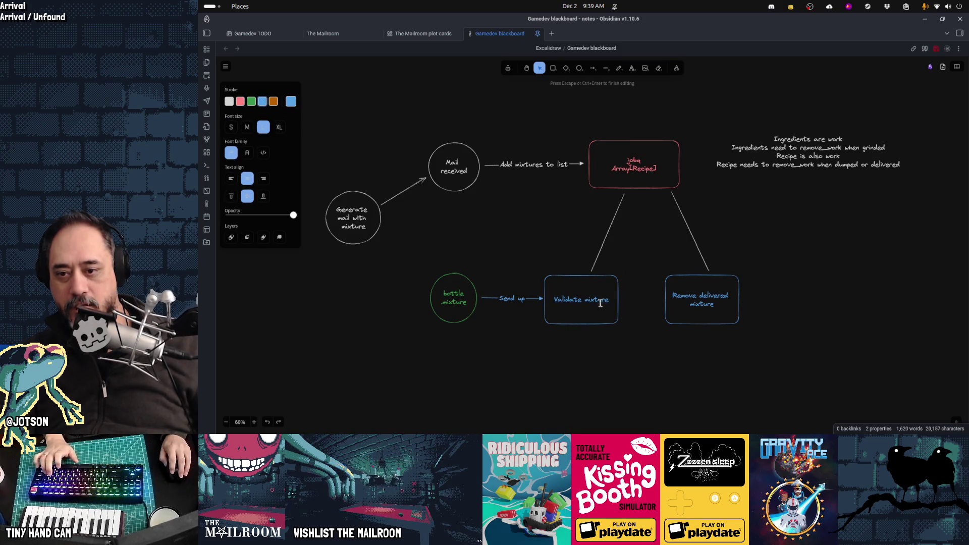
pyautogui.write('recipe')
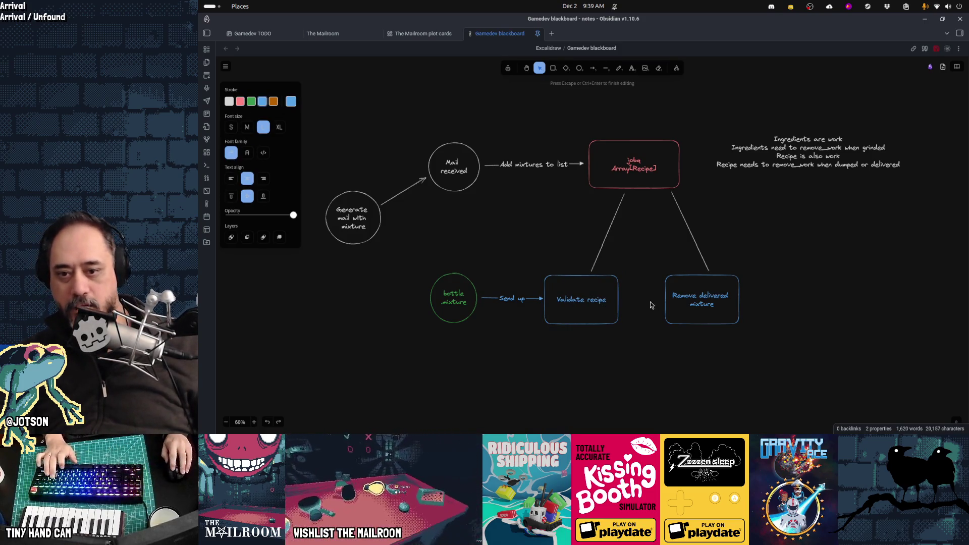
pyautogui.click(707, 303)
# Step: Replace 'mixture' with 'recipe' in the Remove delivered, bottle and Generate mail labels
pyautogui.doubleClick(707, 304)
pyautogui.write('recipe')
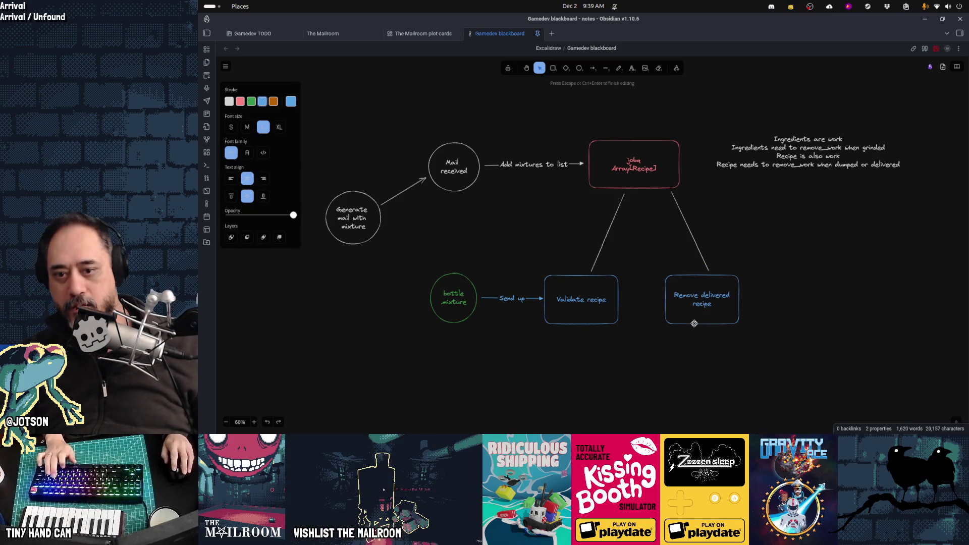
pyautogui.click(634, 360)
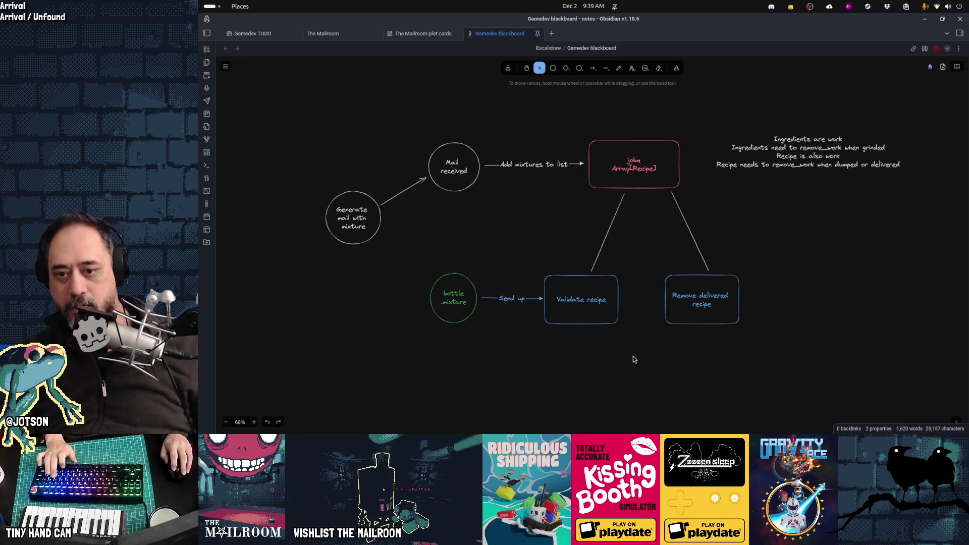
pyautogui.doubleClick(445, 306)
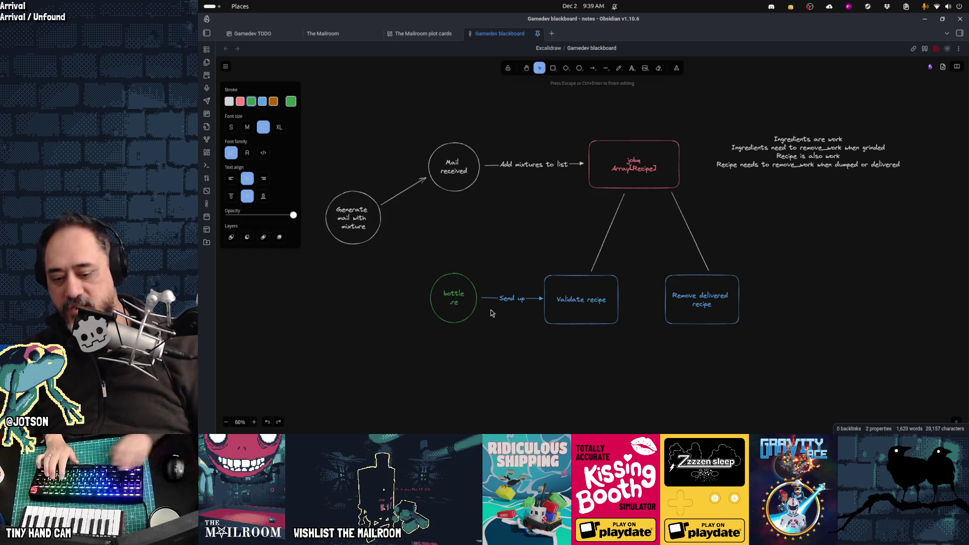
pyautogui.write('cipe')
pyautogui.click(492, 342)
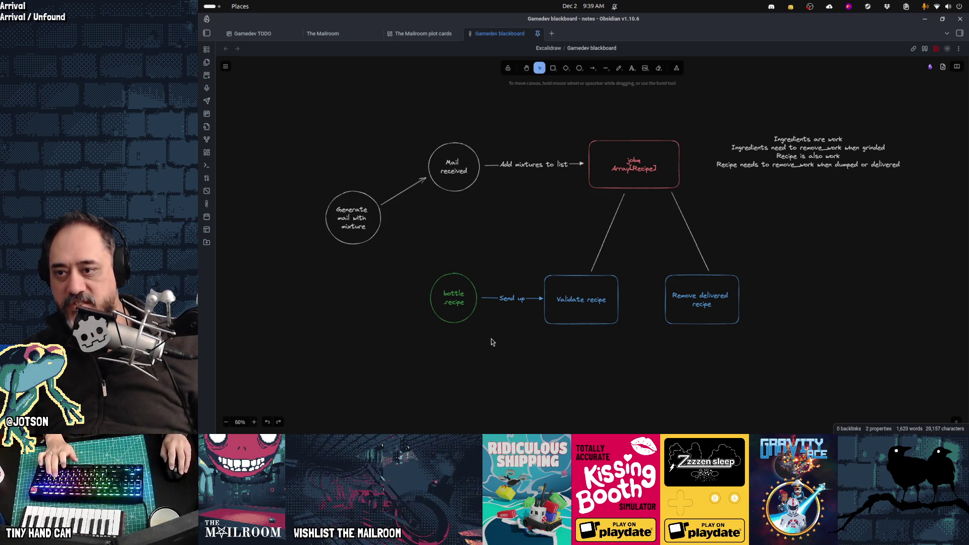
pyautogui.doubleClick(358, 228)
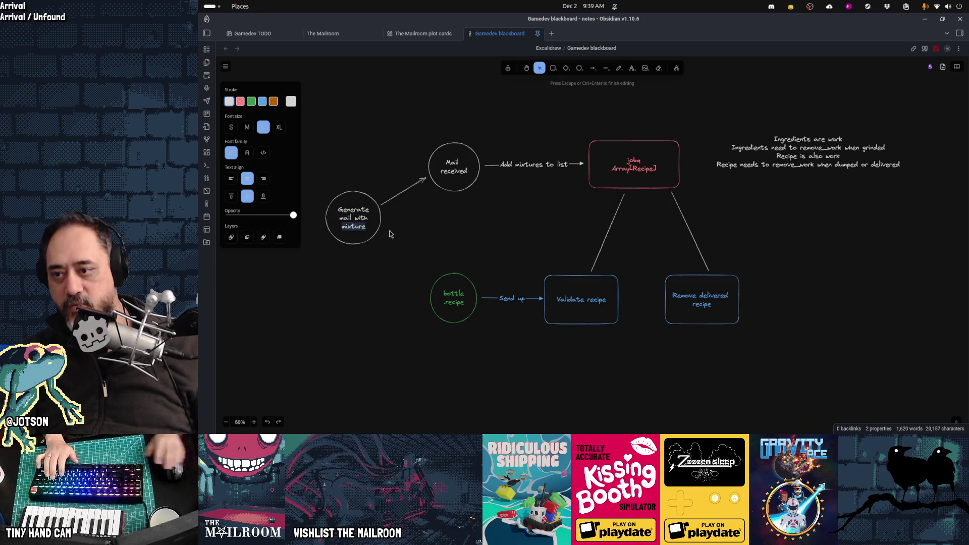
pyautogui.write('ray[Rec')
pyautogui.write('ipe')
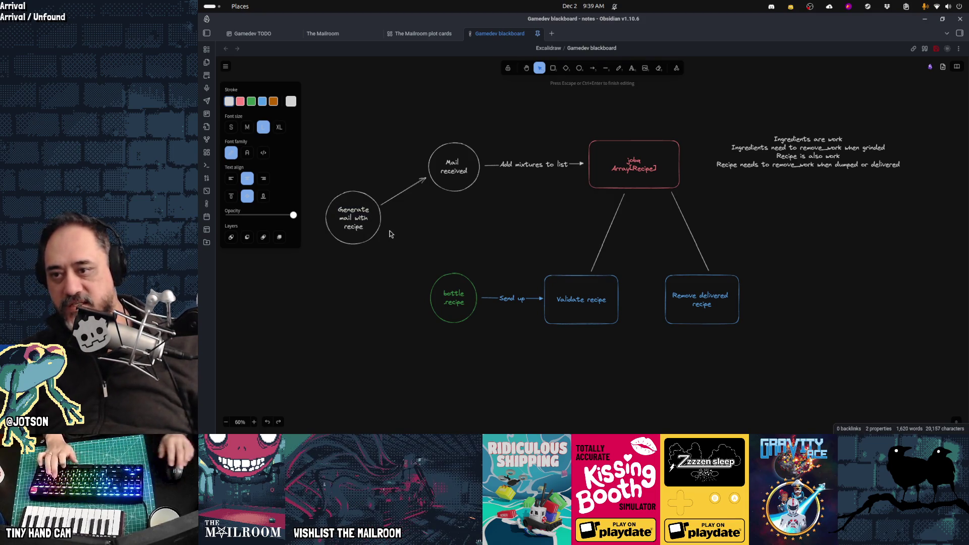
pyautogui.click(389, 234)
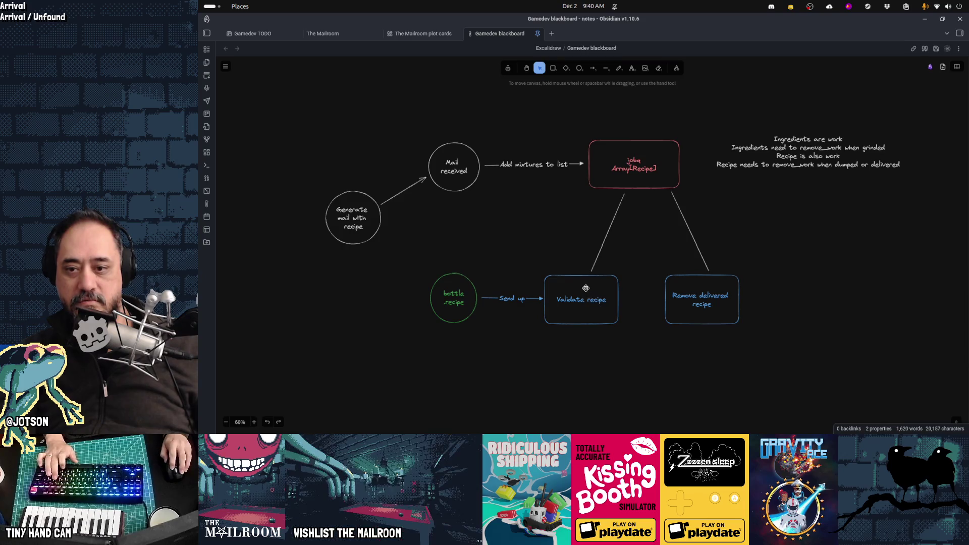
# Step: Delete the jobs-to-Remove arrow and place Remove delivered recipe under Validate recipe
pyautogui.click(588, 324)
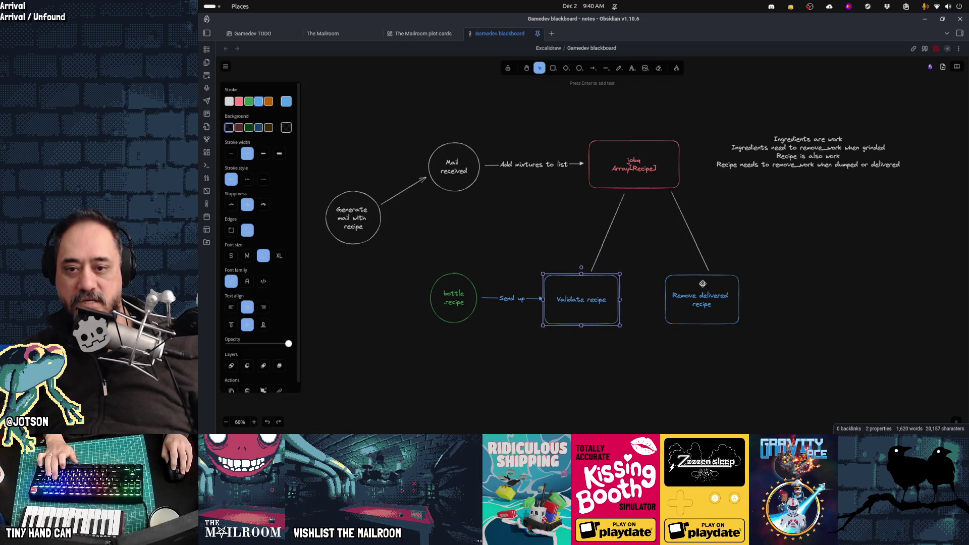
pyautogui.moveTo(702, 284); pyautogui.dragTo(699, 285)
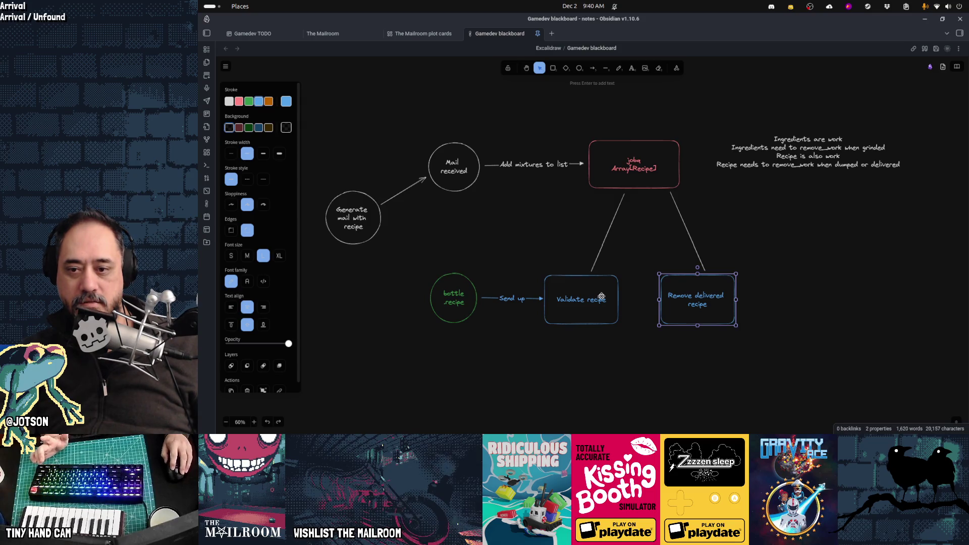
pyautogui.moveTo(601, 296)
pyautogui.mouseDown()
pyautogui.moveTo(658, 297)
pyautogui.moveTo(651, 297)
pyautogui.mouseUp()
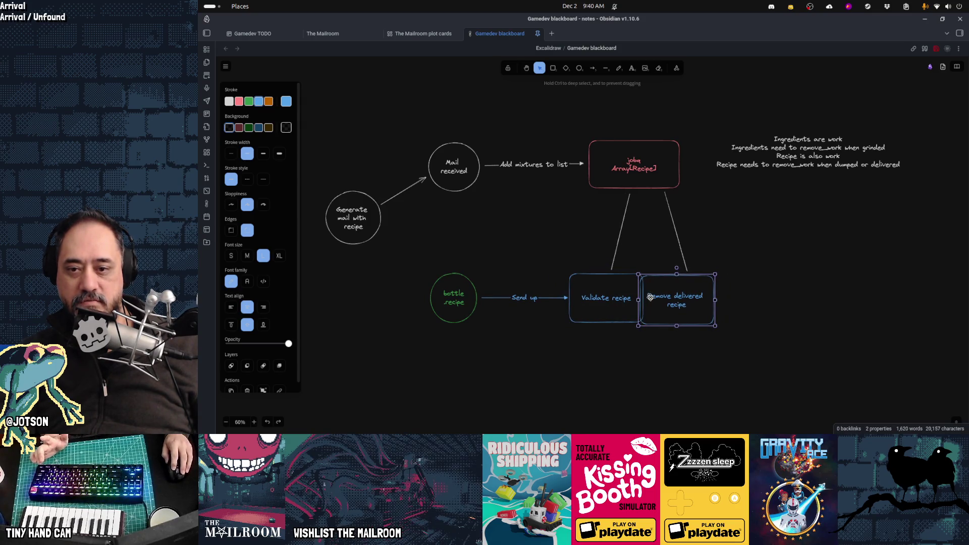
pyautogui.click(684, 257)
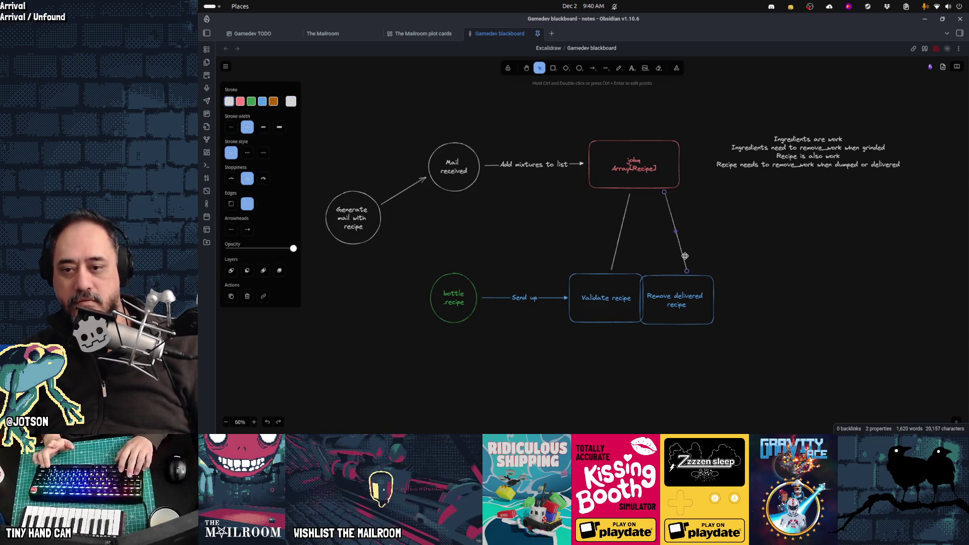
pyautogui.press('Delete')
pyautogui.moveTo(666, 302)
pyautogui.mouseDown()
pyautogui.moveTo(650, 346)
pyautogui.moveTo(596, 353)
pyautogui.mouseUp()
pyautogui.click(677, 314)
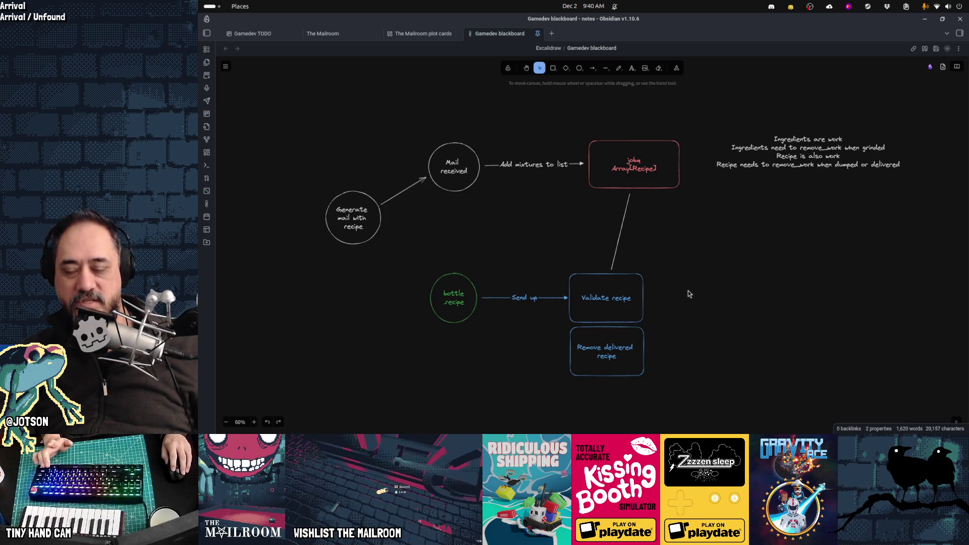
# Step: Shift both the Validate and Remove boxes right, under the jobs connector
pyautogui.moveTo(675, 389); pyautogui.dragTo(557, 268)
pyautogui.moveTo(609, 294); pyautogui.dragTo(642, 293)
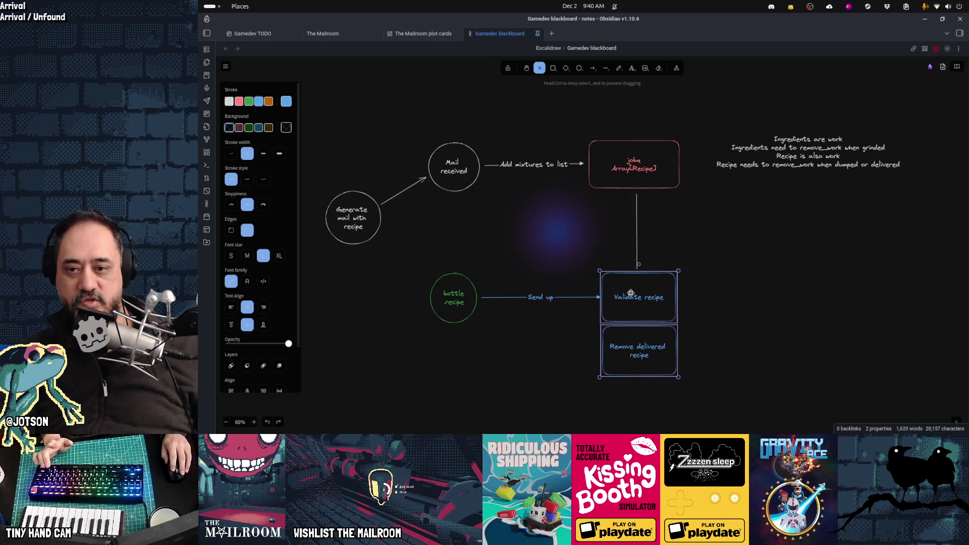
pyautogui.click(790, 296)
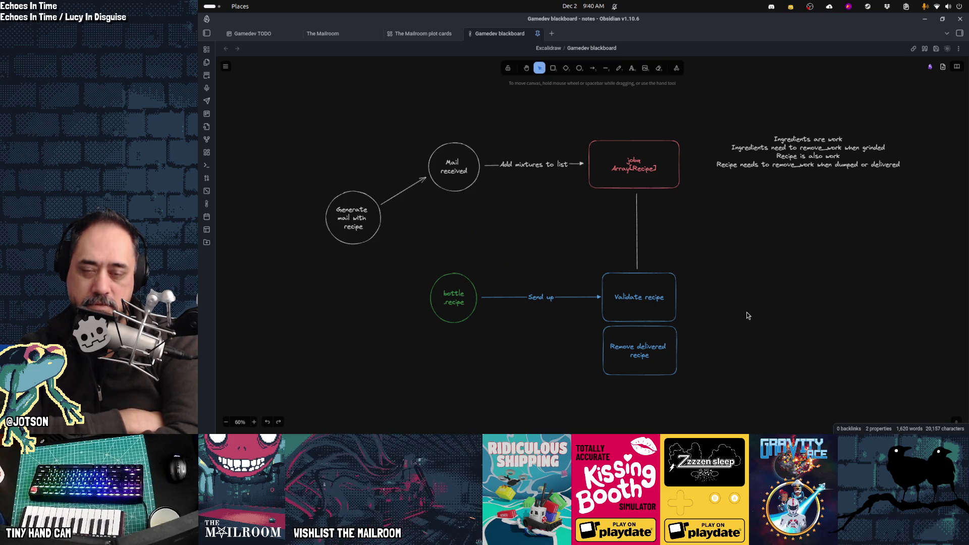
# Step: Left-align the ingredients note and copy its text
pyautogui.moveTo(819, 162); pyautogui.dragTo(822, 172)
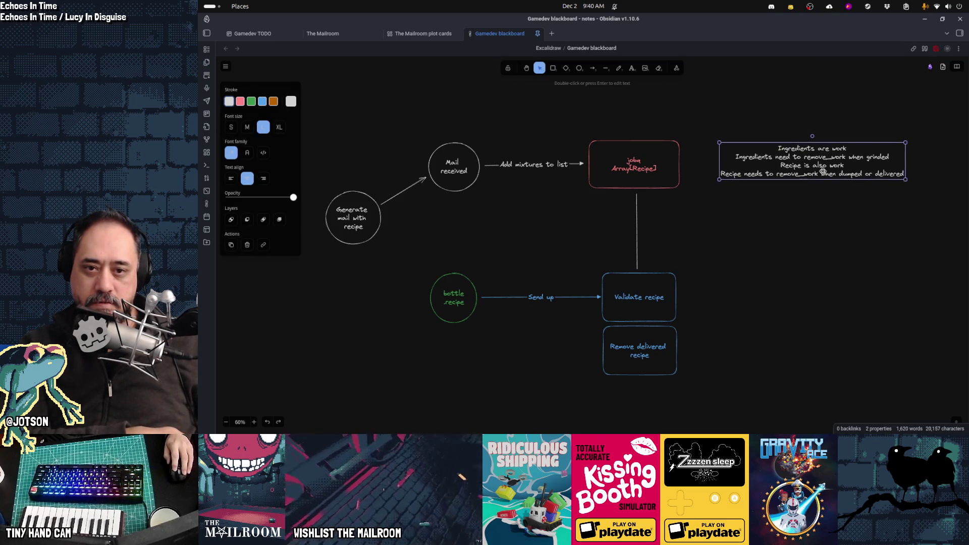
pyautogui.click(231, 179)
pyautogui.doubleClick(790, 158)
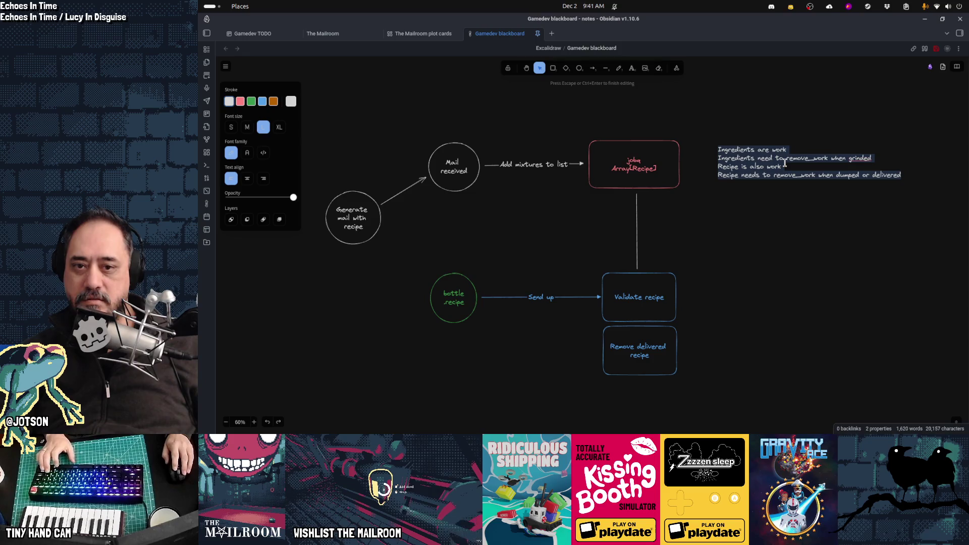
pyautogui.press('BackSpace')
pyautogui.press('Escape')
# Step: Paste the note text into a new top card in the Gamedev TODO Day 2 lane
pyautogui.hotkey('alt', 'Tab')
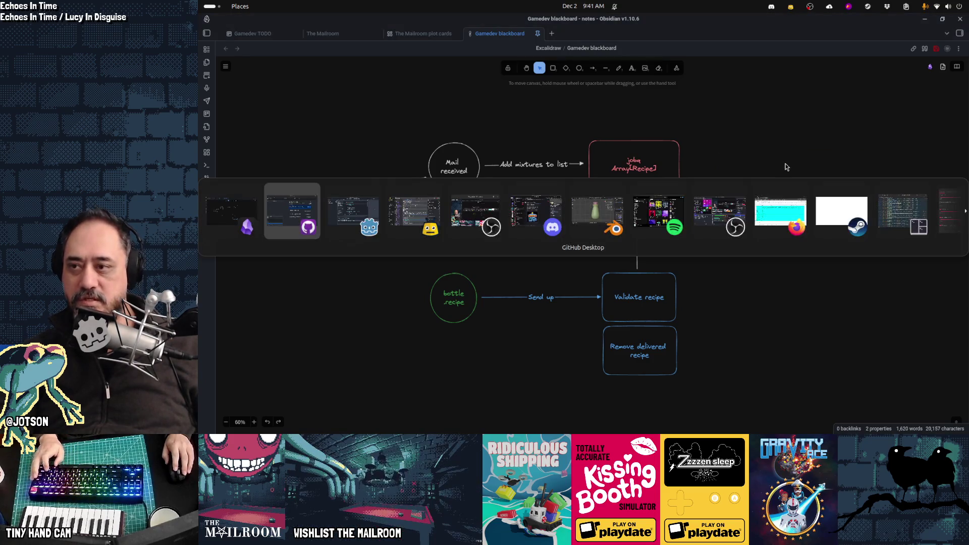
pyautogui.press('Escape')
pyautogui.click(252, 33)
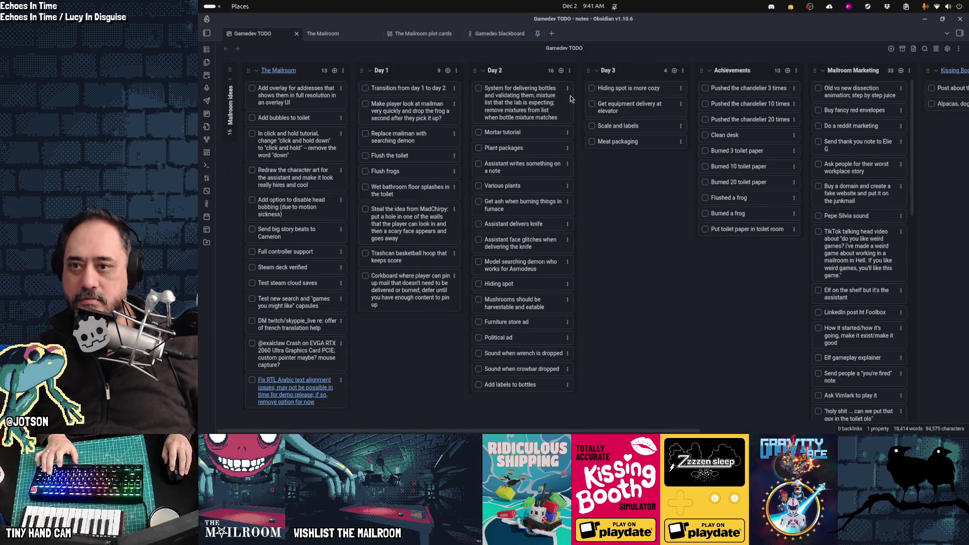
pyautogui.click(561, 72)
pyautogui.write('Ingredients are work Ingredients need to remove_work when grinded Recipe is also work Recipe needs to remove_work when dumped or delivered')
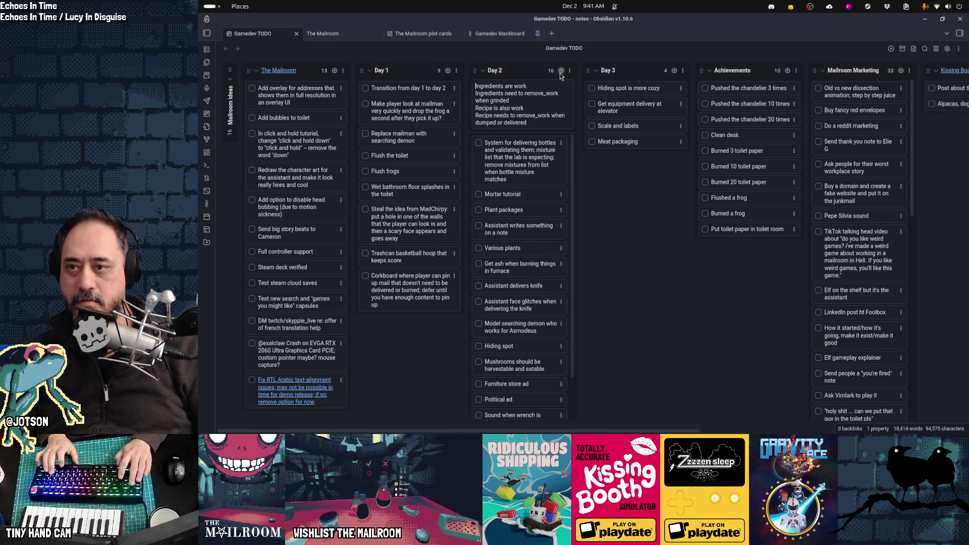
# Step: Join the pasted card's lines into one line separated by semicolons
pyautogui.press('End')
pyautogui.press('Delete')
pyautogui.write('; ')
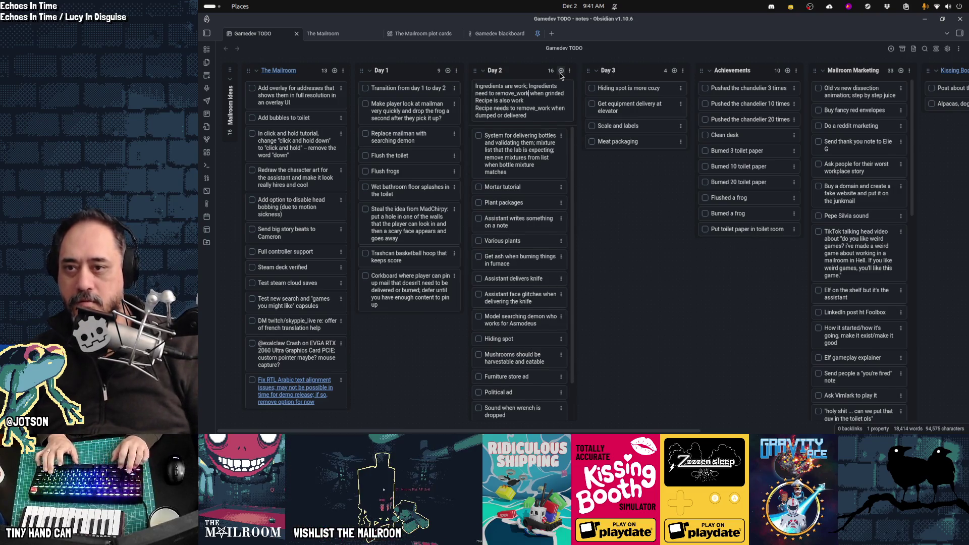
pyautogui.write(';')
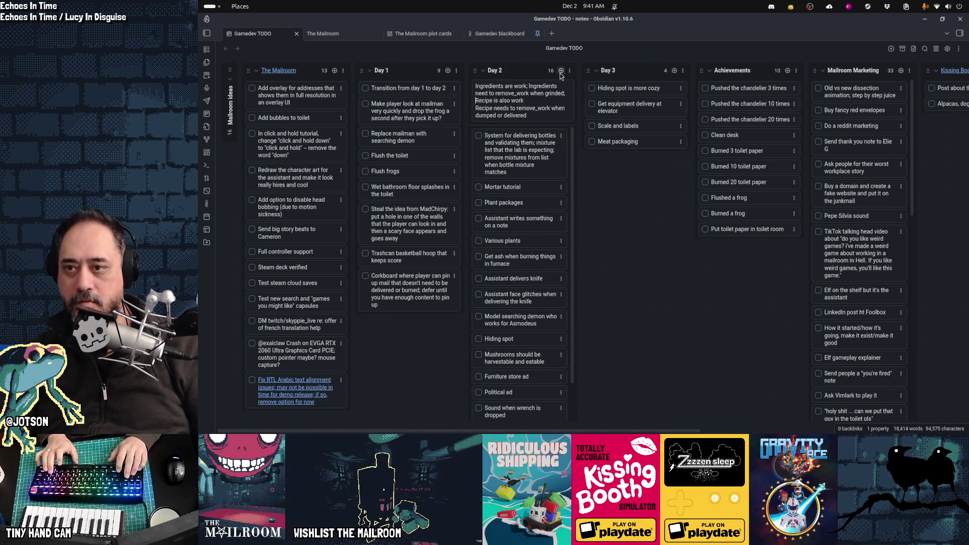
pyautogui.press('End')
pyautogui.press('Delete')
# Step: Save the Day 2 card, check GitHub Desktop for changes, and return to the blackboard
pyautogui.write(';')
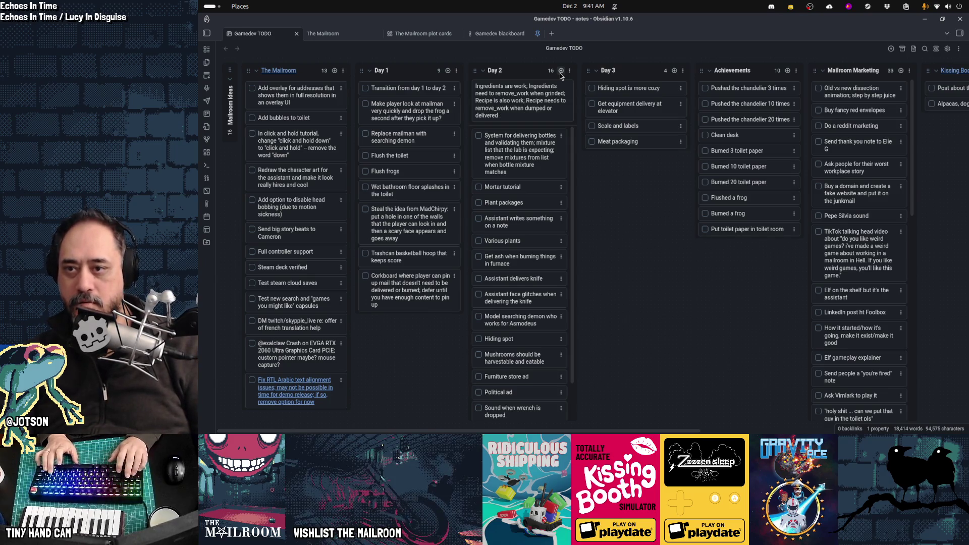
pyautogui.press('Return')
pyautogui.hotkey('alt', 'Tab')
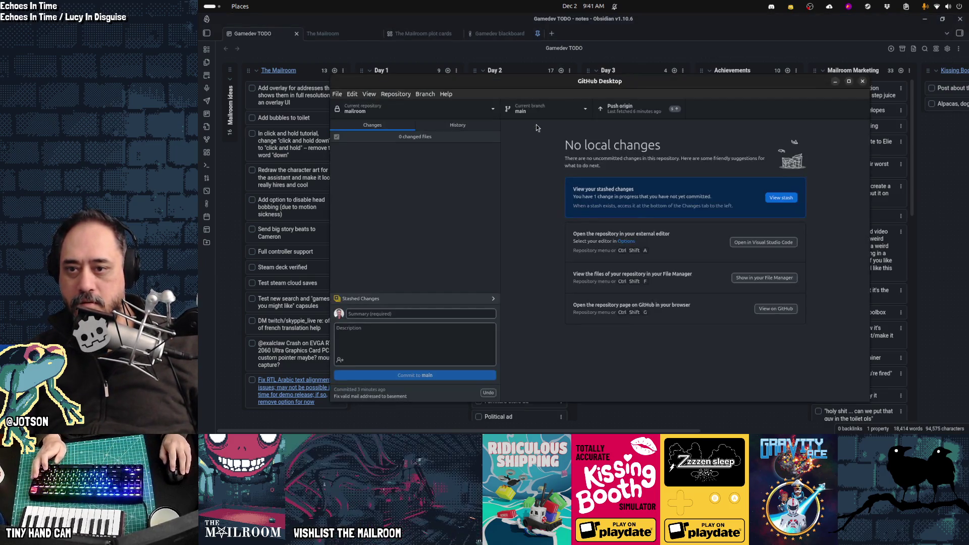
pyautogui.hotkey('alt', 'Tab')
pyautogui.hotkey('alt', 'Tab')
pyautogui.hotkey('alt', 'Tab')
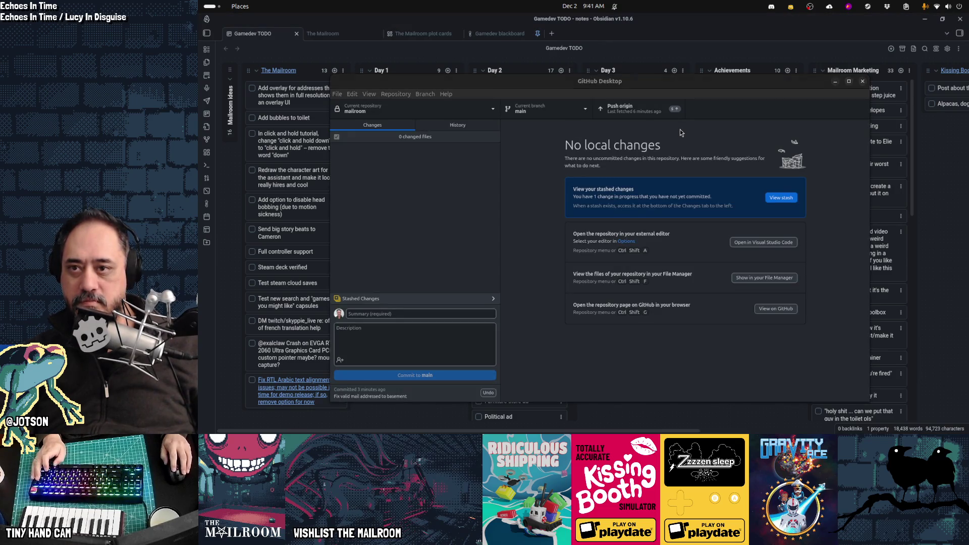
pyautogui.hotkey('ctrl', '4')
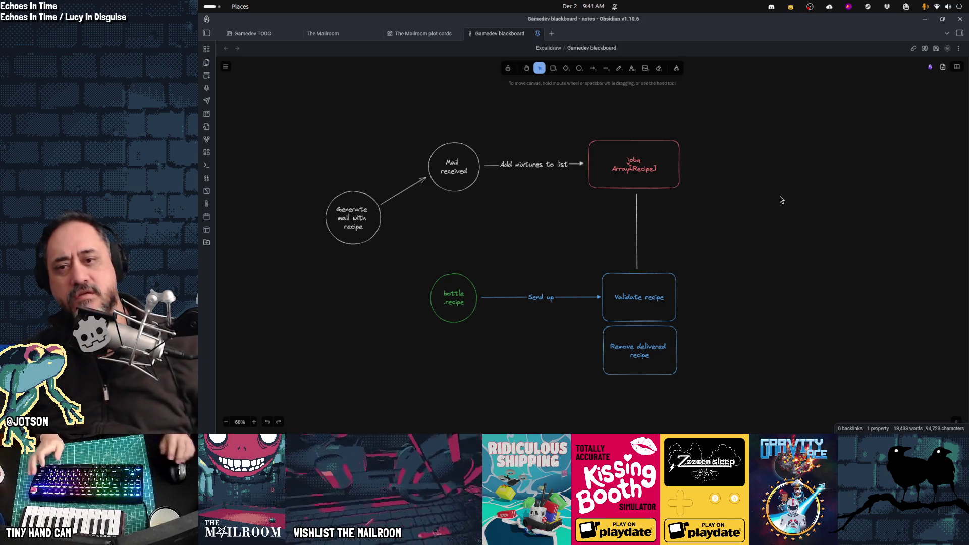
# Step: Leave Obsidian and bring the Godot Engine script editor to the front
pyautogui.hotkey('alt', 'Tab')
pyautogui.hotkey('alt', 'Tab')
pyautogui.hotkey('alt', 'Tab')
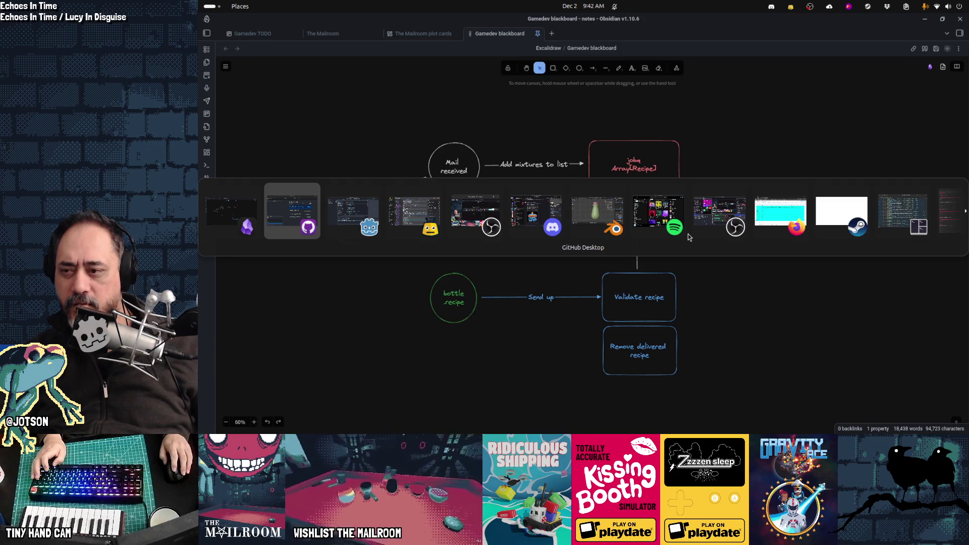
pyautogui.press('Escape')
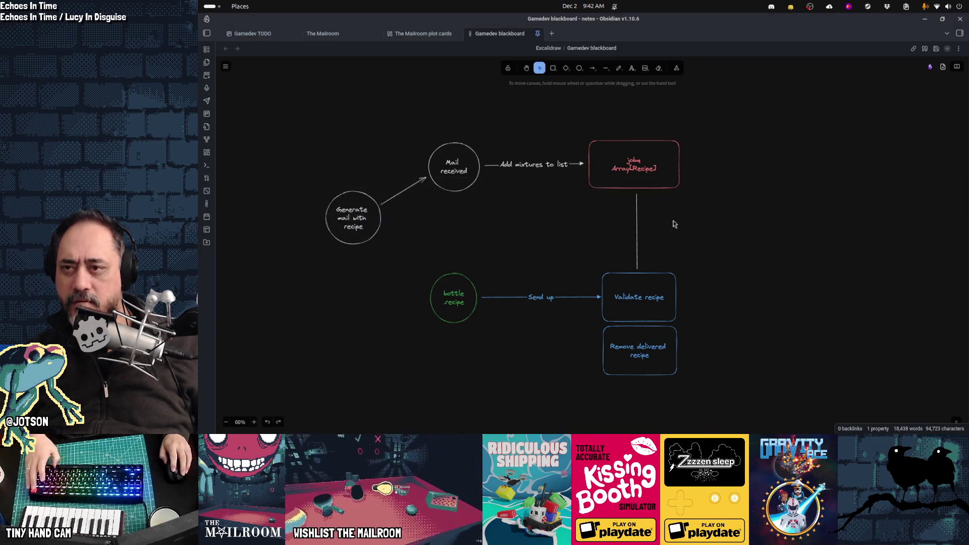
pyautogui.hotkey('alt', 'Tab')
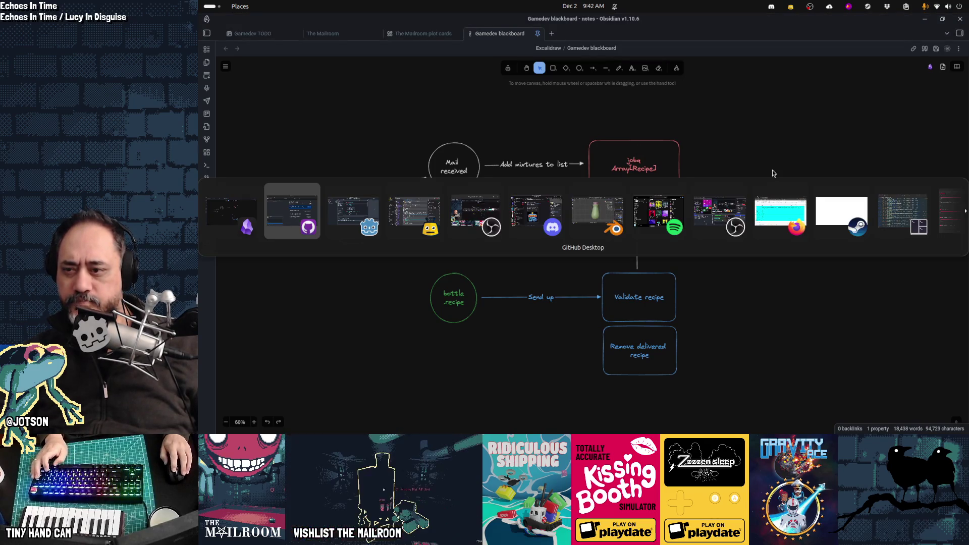
pyautogui.hotkey('alt', 'Tab')
pyautogui.hotkey('alt', 'Tab')
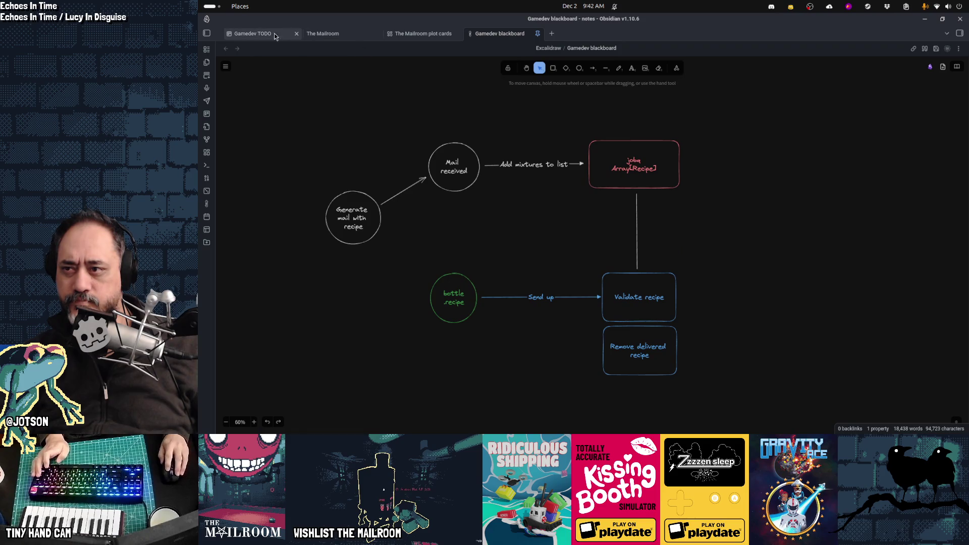
# Step: Reopen the Gamedev TODO board, abandon a new Day 2 card, and return to Godot
pyautogui.click(275, 36)
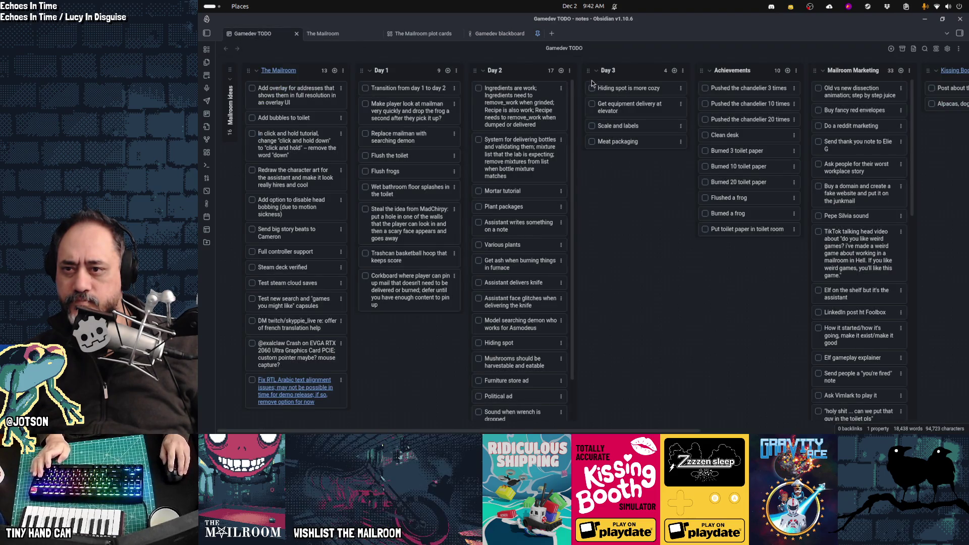
pyautogui.click(561, 70)
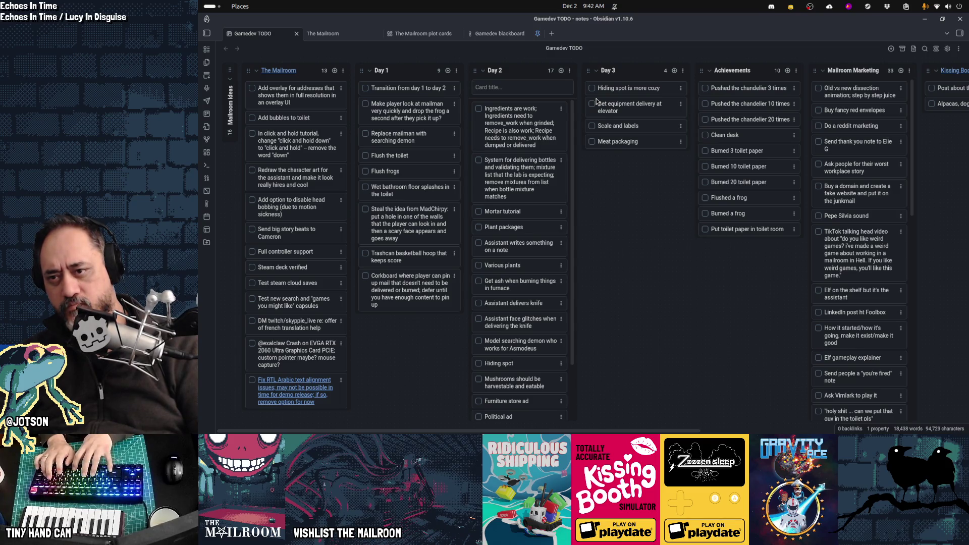
pyautogui.write('Bru')
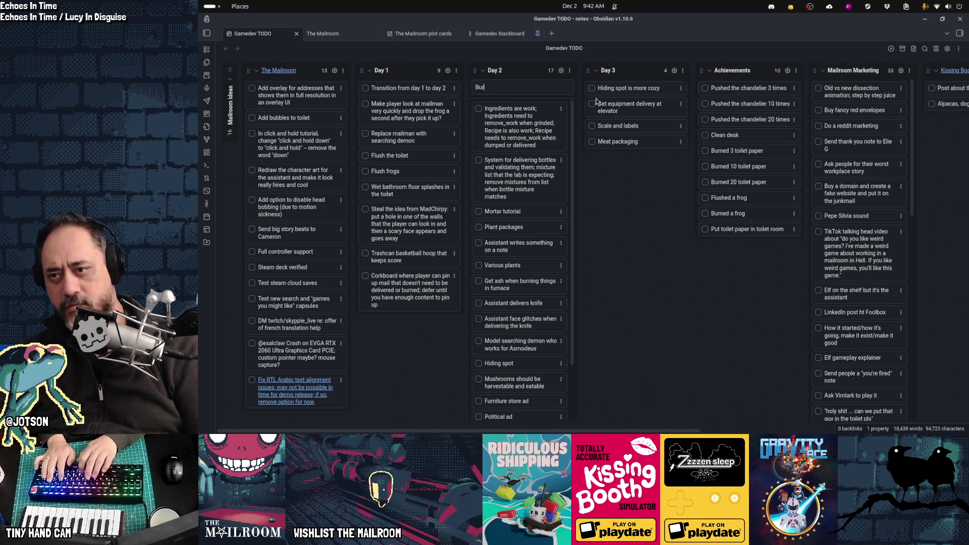
pyautogui.press('BackSpace')
pyautogui.press('BackSpace')
pyautogui.press('BackSpace')
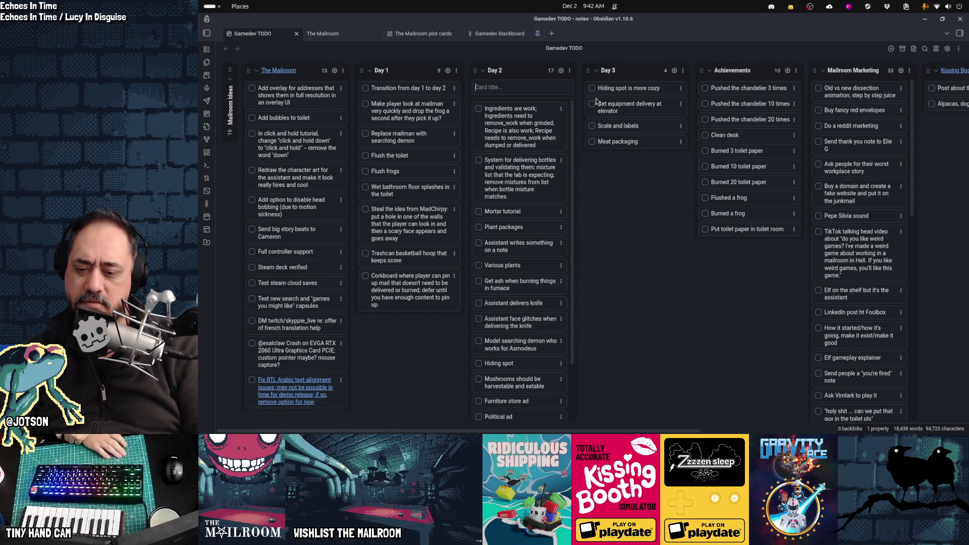
pyautogui.press('Escape')
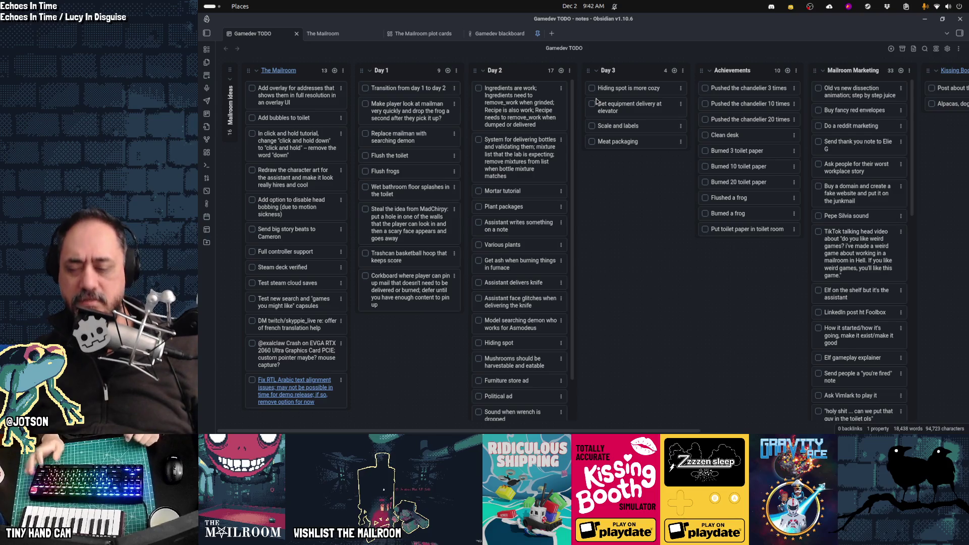
pyautogui.hotkey('alt', 'Tab')
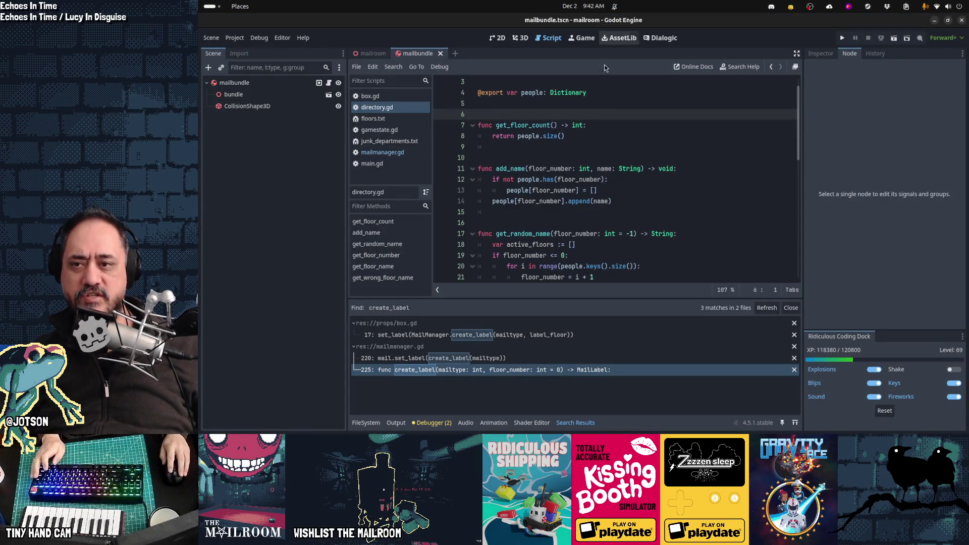
# Step: Switch from Godot Engine back to the Obsidian Gamedev TODO board
pyautogui.hotkey('alt', 'Tab')
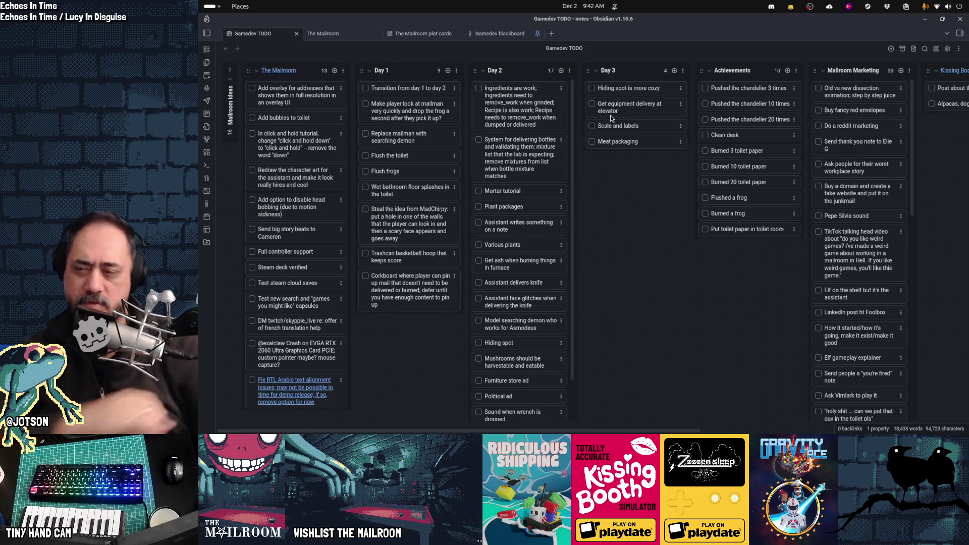
# Step: Add a top Day 2 card asking if using up all ingredients without fulfilling every request is penalised
pyautogui.click(562, 71)
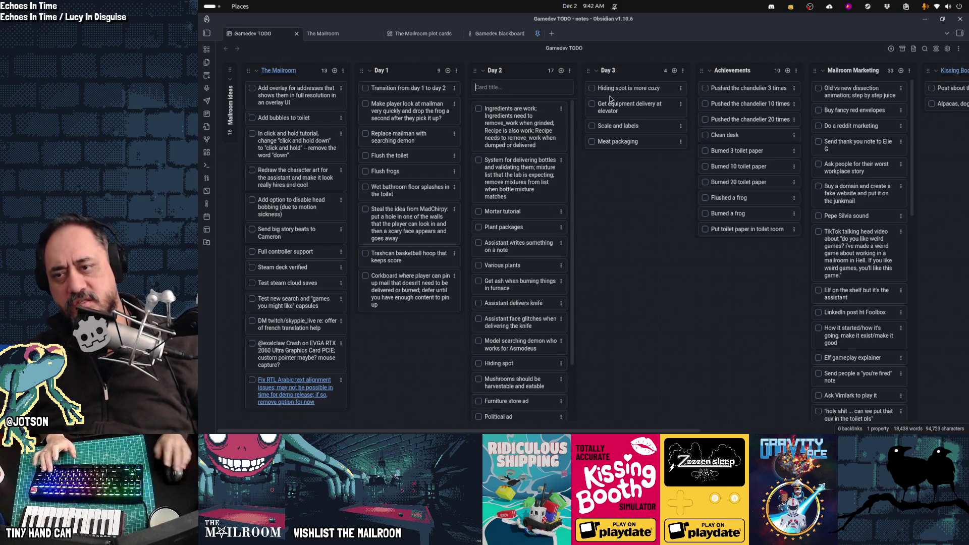
pyautogui.write('los there a penalt')
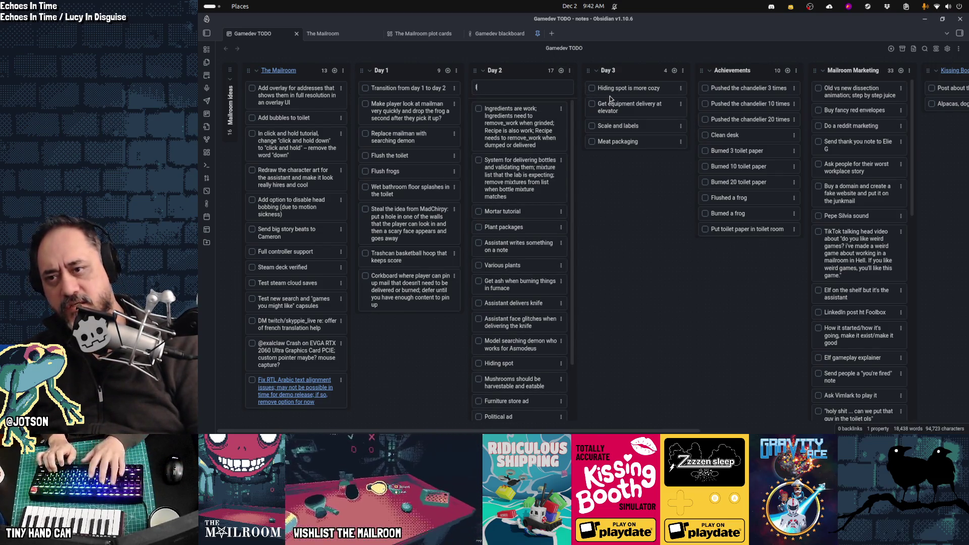
pyautogui.write('y for')
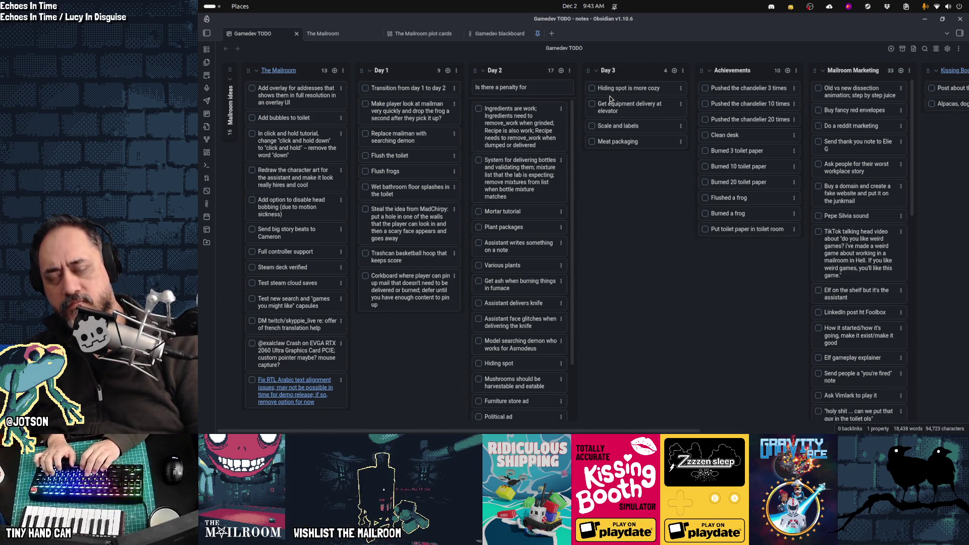
pyautogui.write(' us')
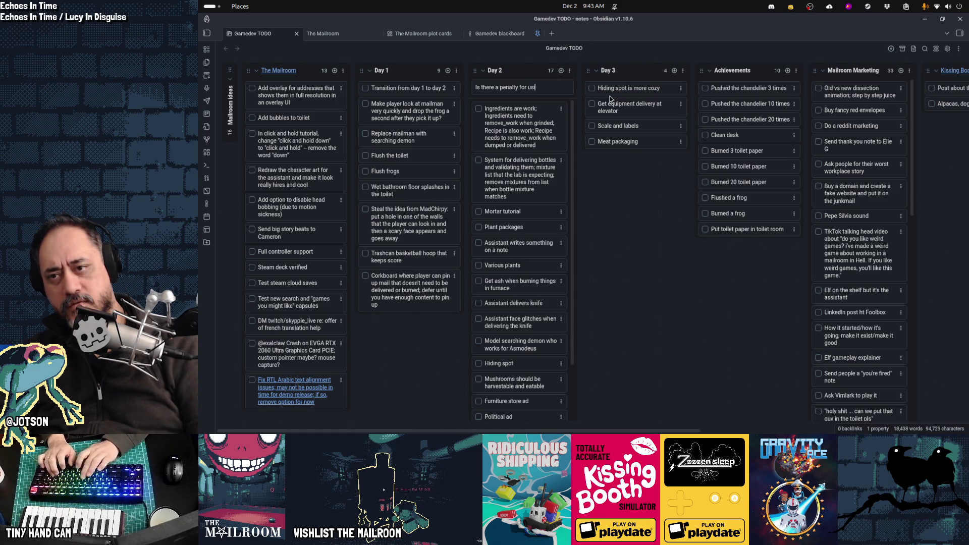
pyautogui.write('ing up all of your ing')
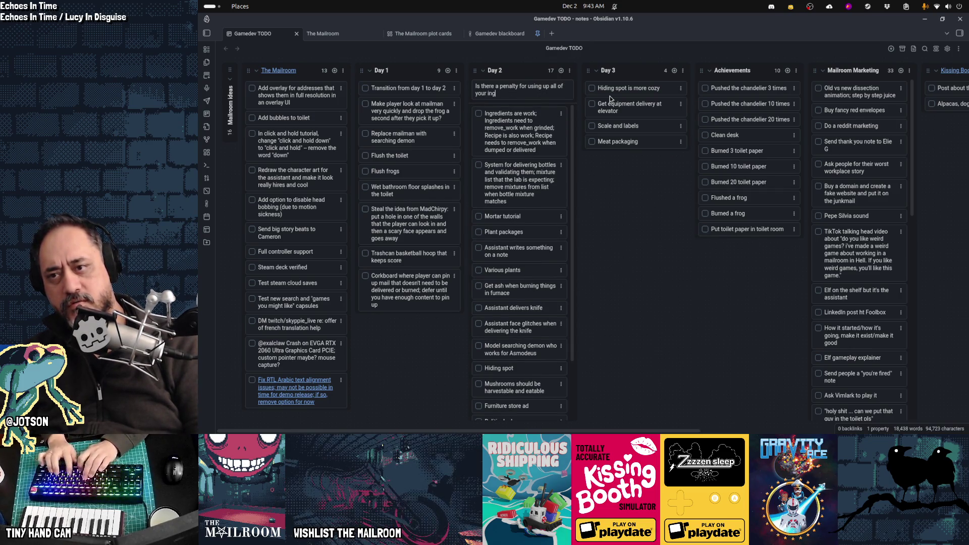
pyautogui.write('redients but not ')
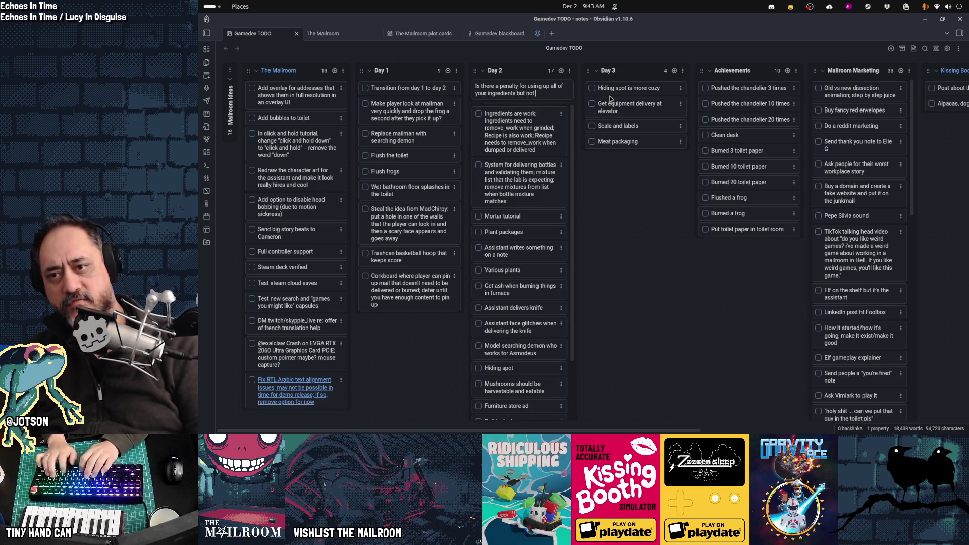
pyautogui.write('fulfilling all of the ')
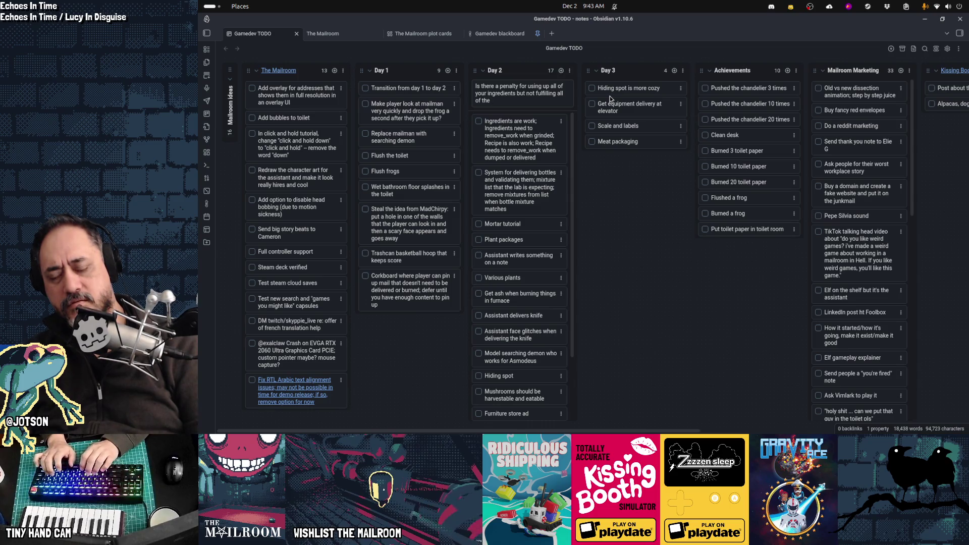
pyautogui.write('recipe_q')
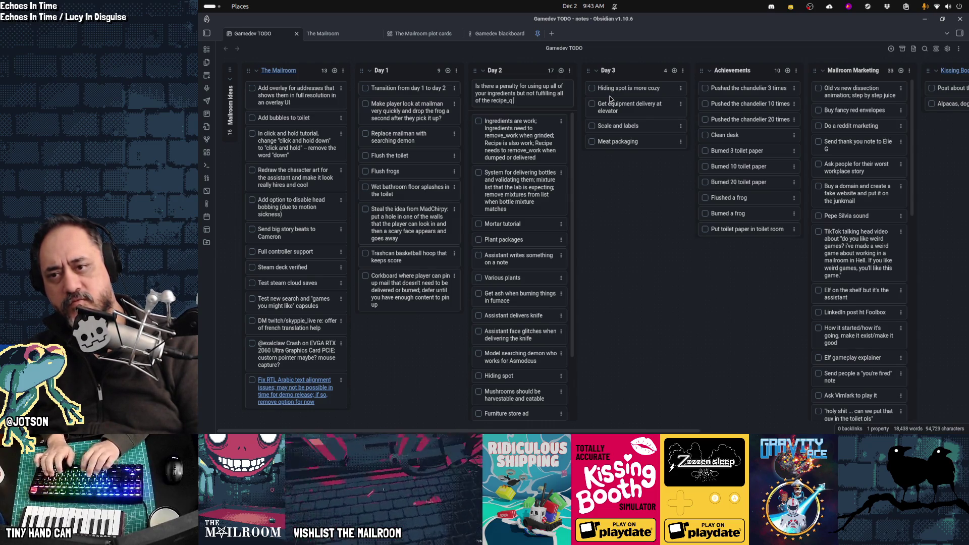
pyautogui.write(' requests?')
pyautogui.press('Return')
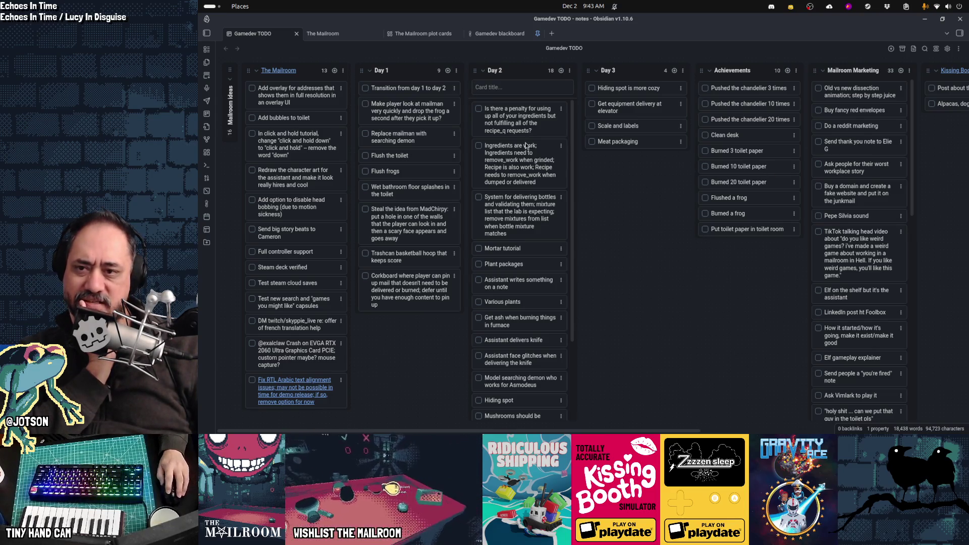
# Step: Review the penalty card, then draft a Day 2 card 'Misdelivered if player dumps a valid recipe?'
pyautogui.click(520, 112)
pyautogui.doubleClick(519, 110)
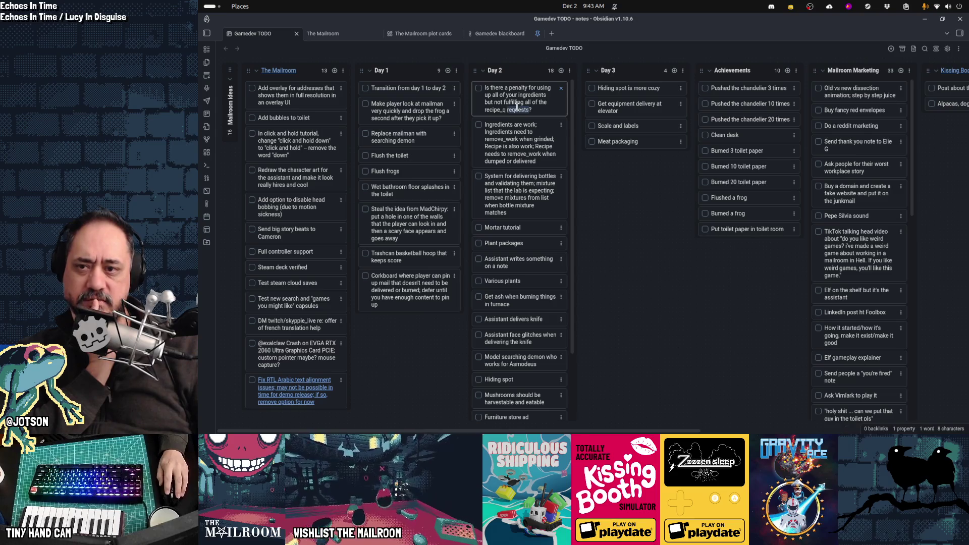
pyautogui.click(510, 95)
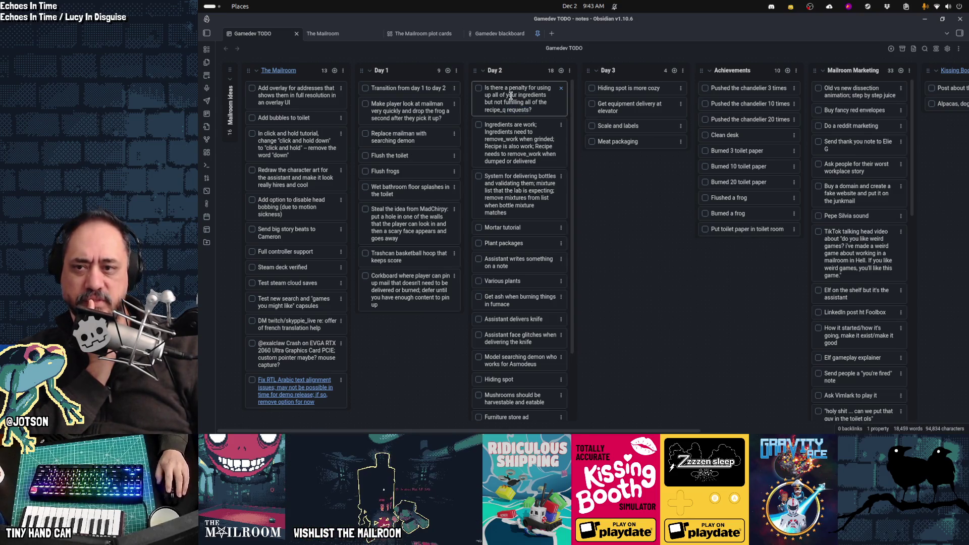
pyautogui.press('Escape')
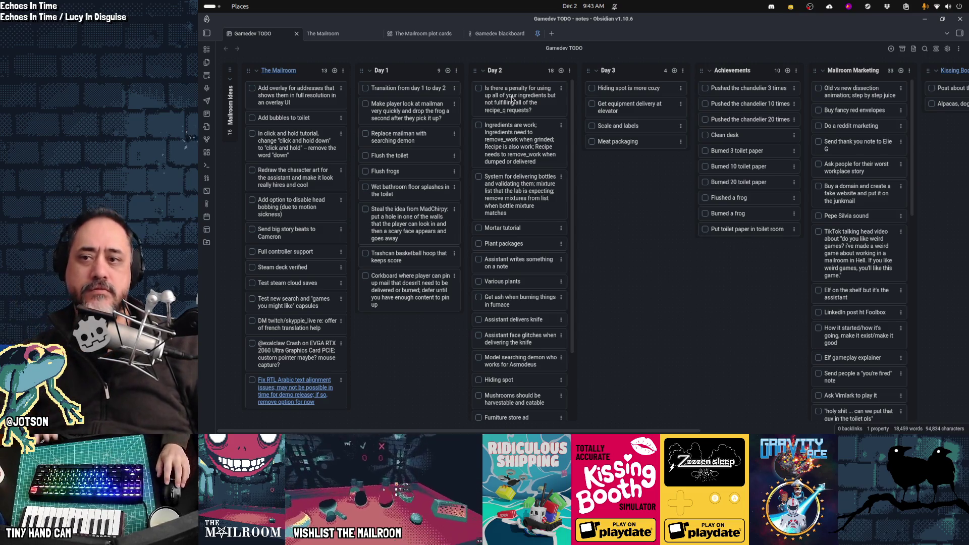
pyautogui.doubleClick(530, 102)
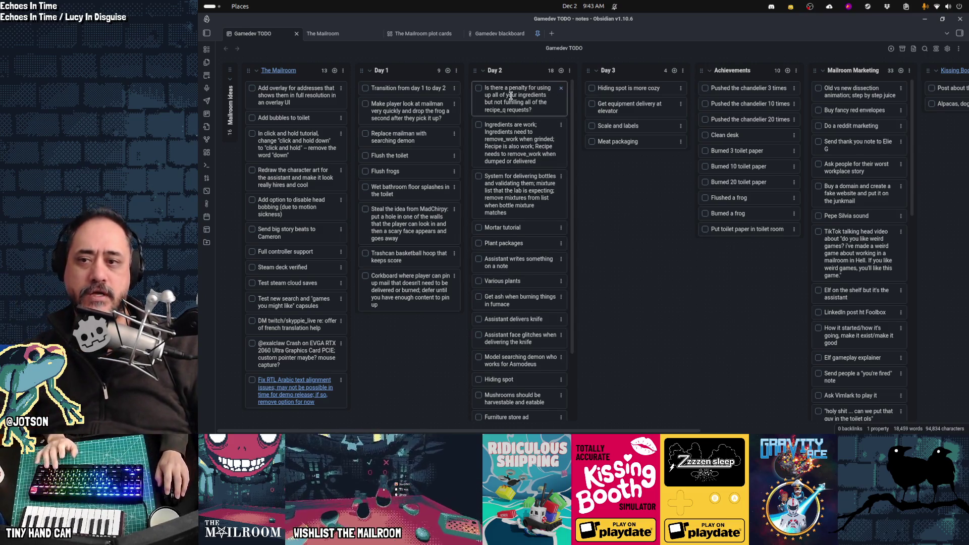
pyautogui.click(568, 121)
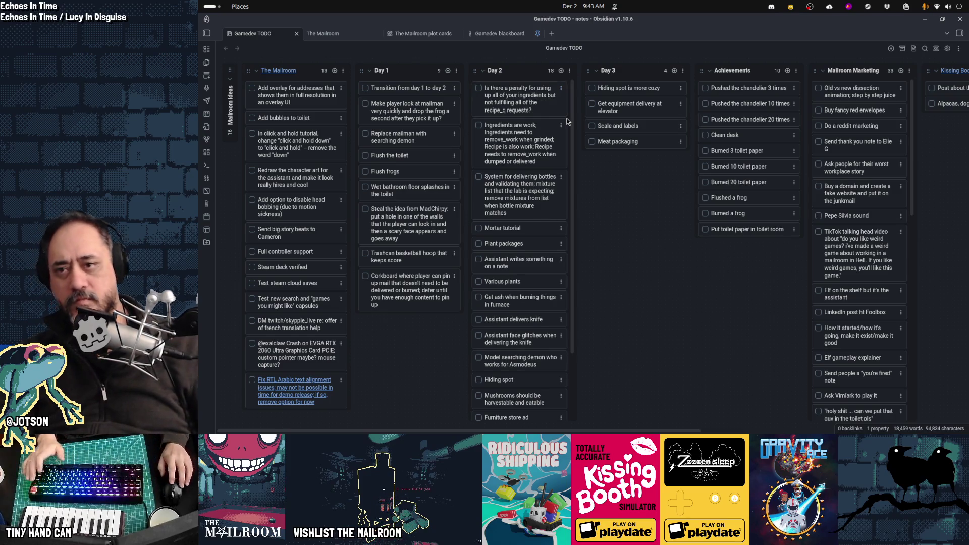
pyautogui.click(561, 71)
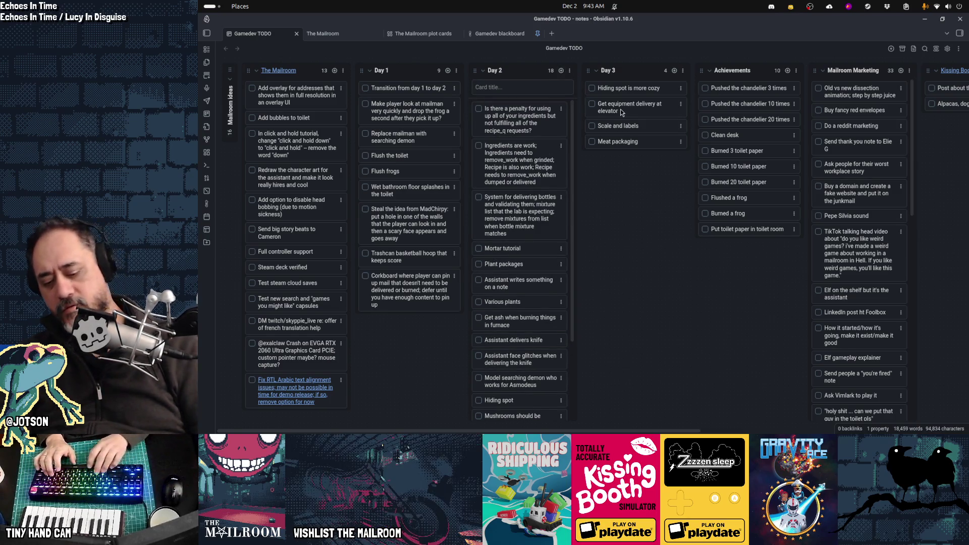
pyautogui.write('Misd')
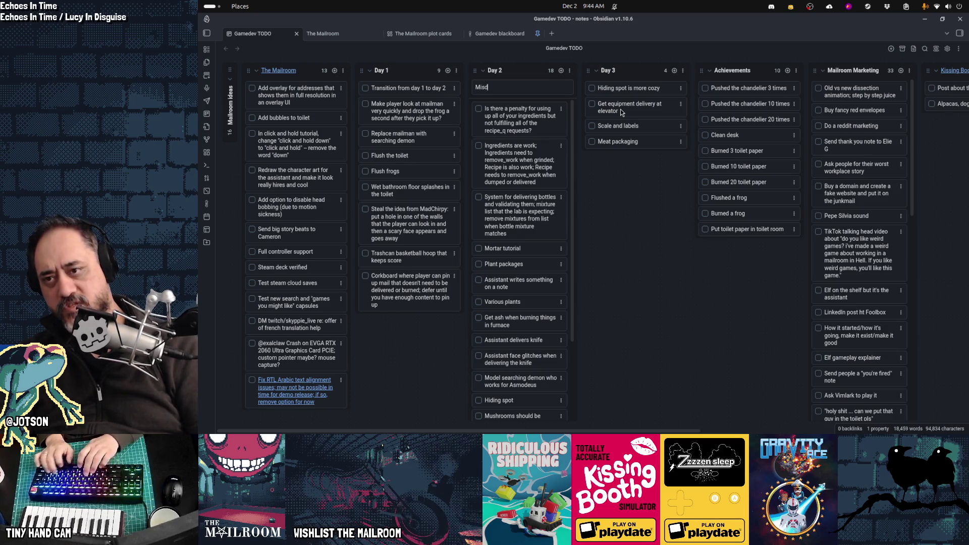
pyautogui.write('elivered if ')
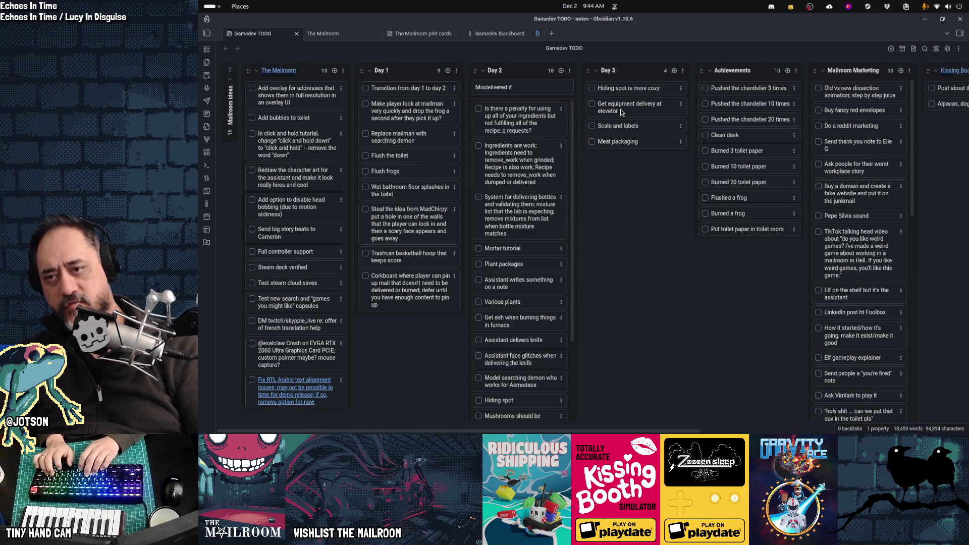
pyautogui.write('player dump')
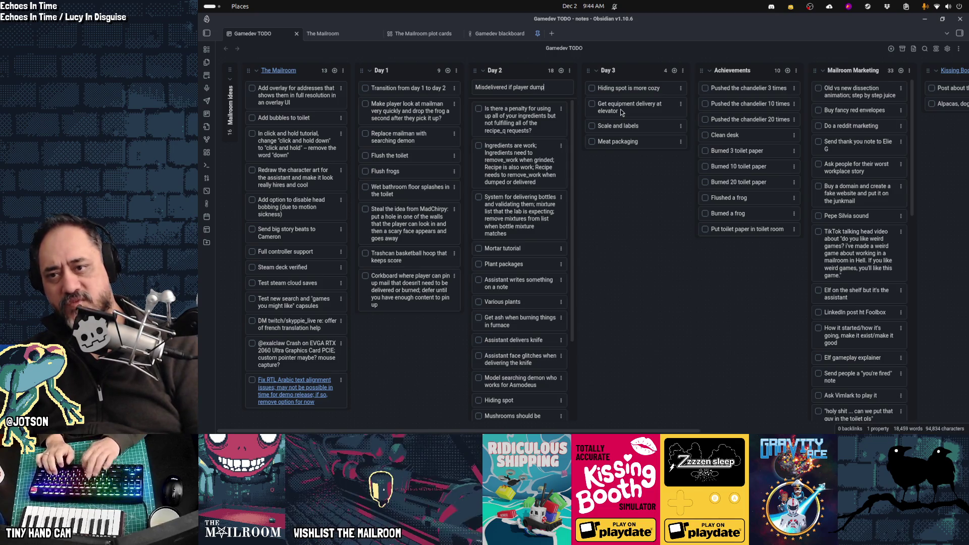
pyautogui.write('s a valid rec')
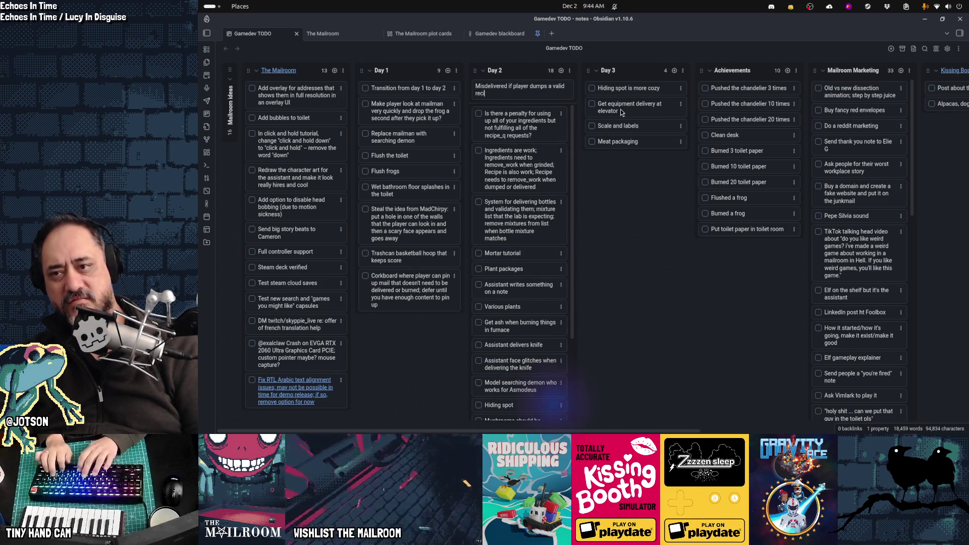
pyautogui.write('ipe?')
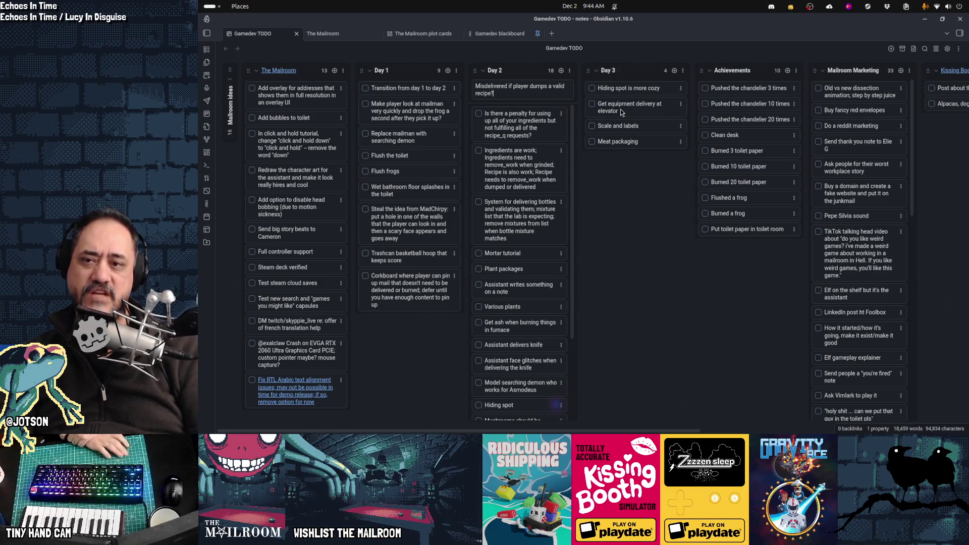
# Step: Discard the drafted misdelivery card so Day 2 keeps its original 18 cards
pyautogui.press('Return')
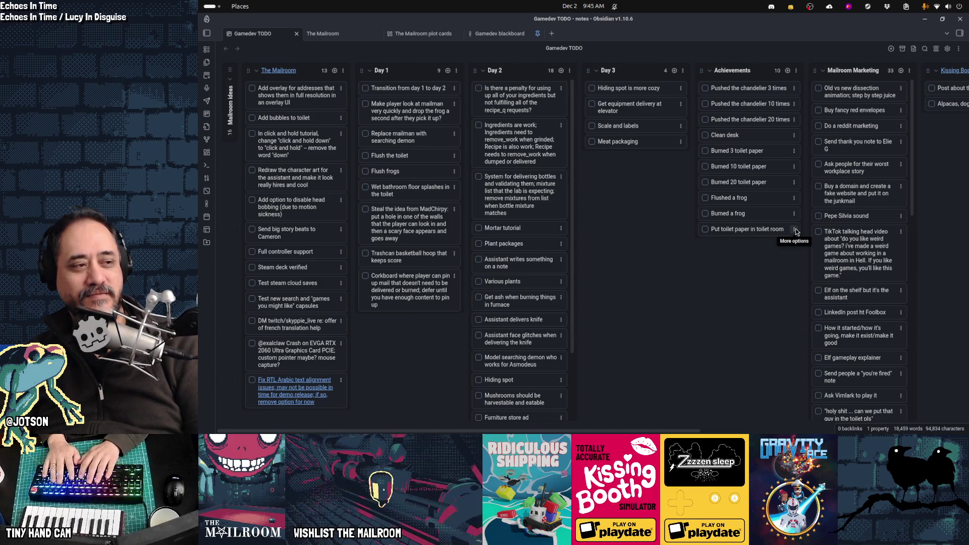
pyautogui.hotkey('alt', 'Tab')
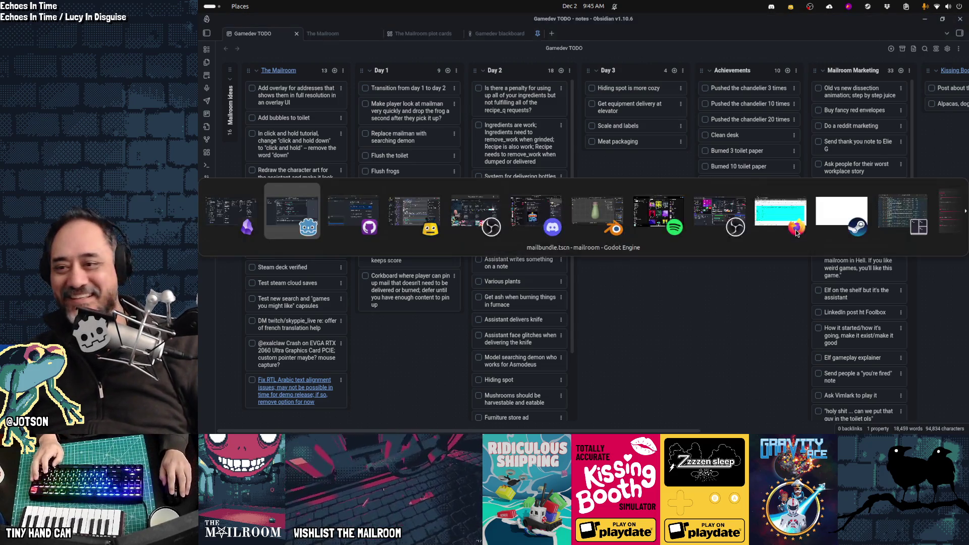
pyautogui.press('Tab')
pyautogui.press('Tab')
pyautogui.press('Tab')
pyautogui.press('Escape')
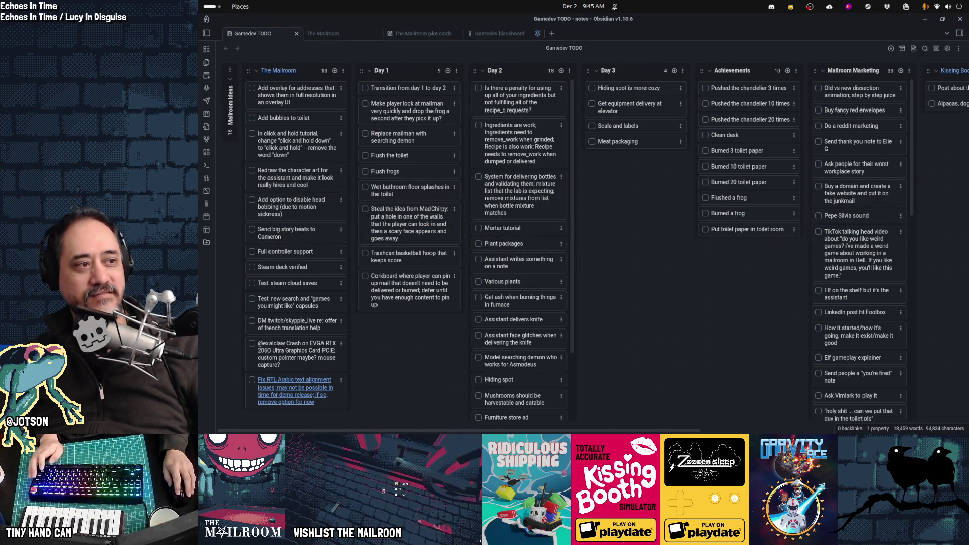
pyautogui.press('super')
pyautogui.press('super')
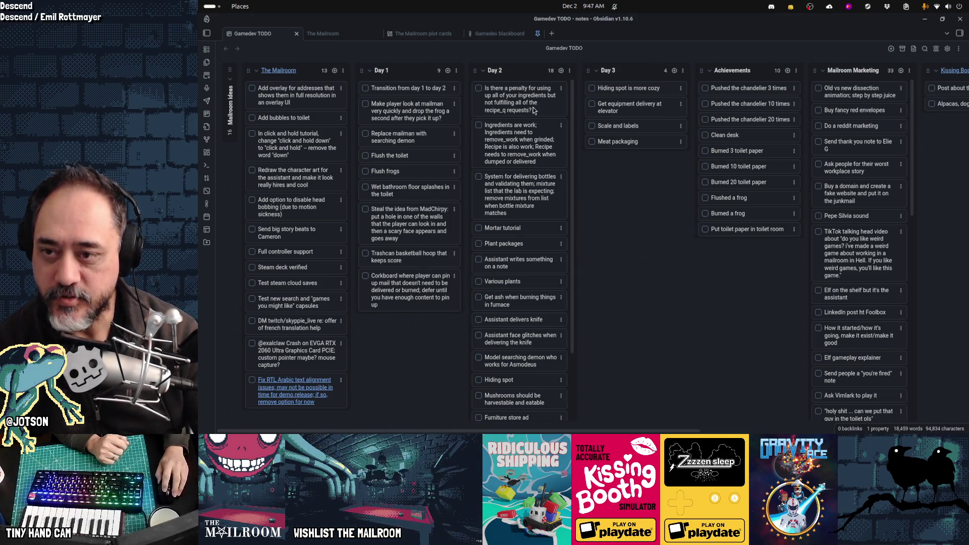
# Step: Move the penalty card below 'System for delivering bottles' and add a 'Create recipe note' card to Day 2
pyautogui.moveTo(524, 107); pyautogui.dragTo(569, 194)
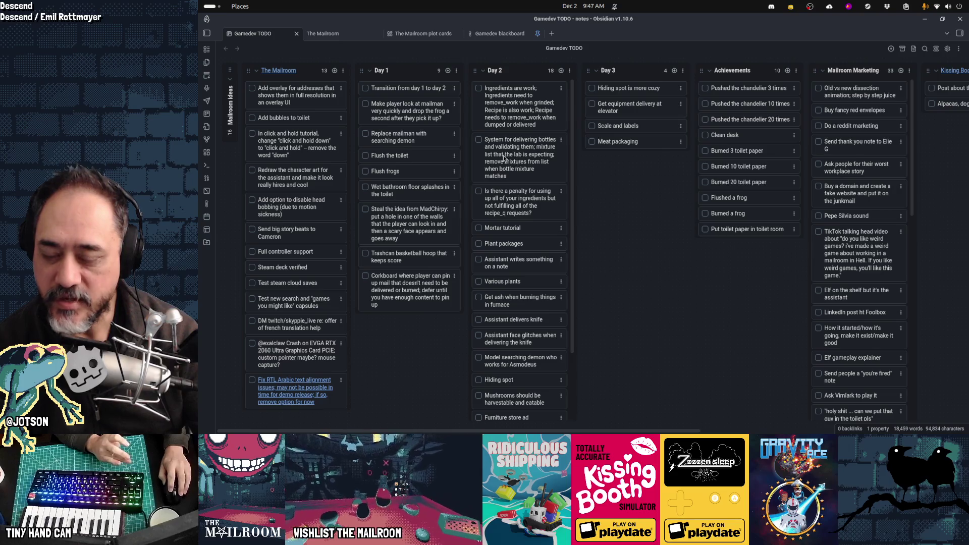
pyautogui.click(561, 72)
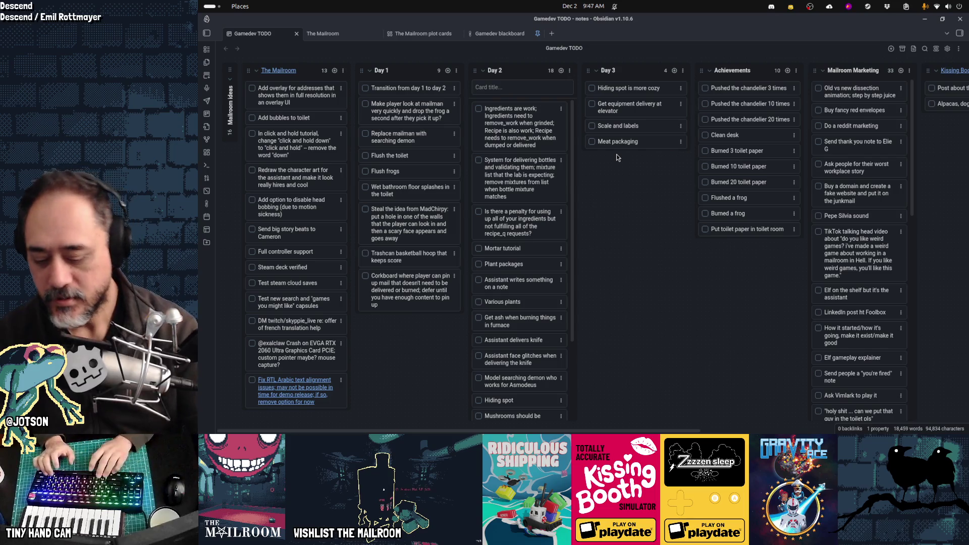
pyautogui.write('Creas')
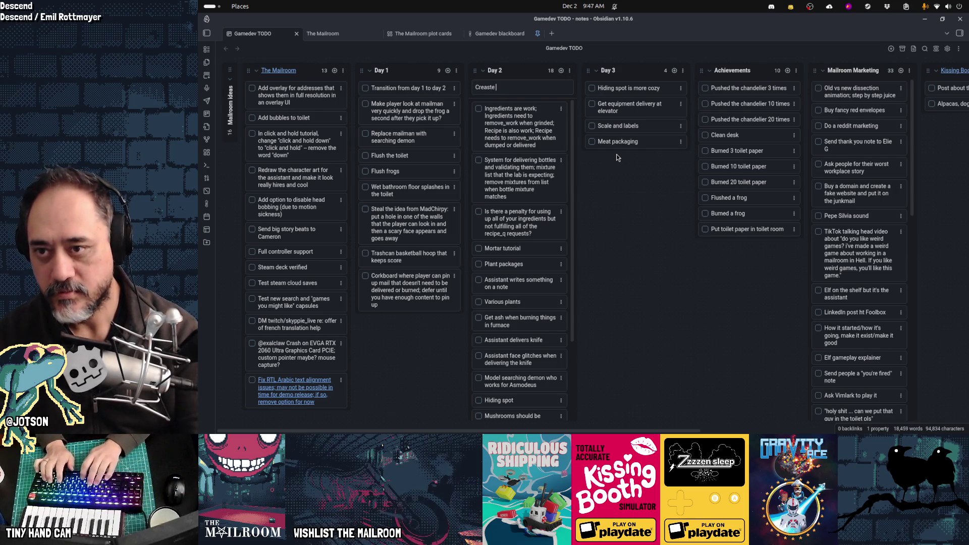
pyautogui.press('BackSpace')
pyautogui.write('te recipe note')
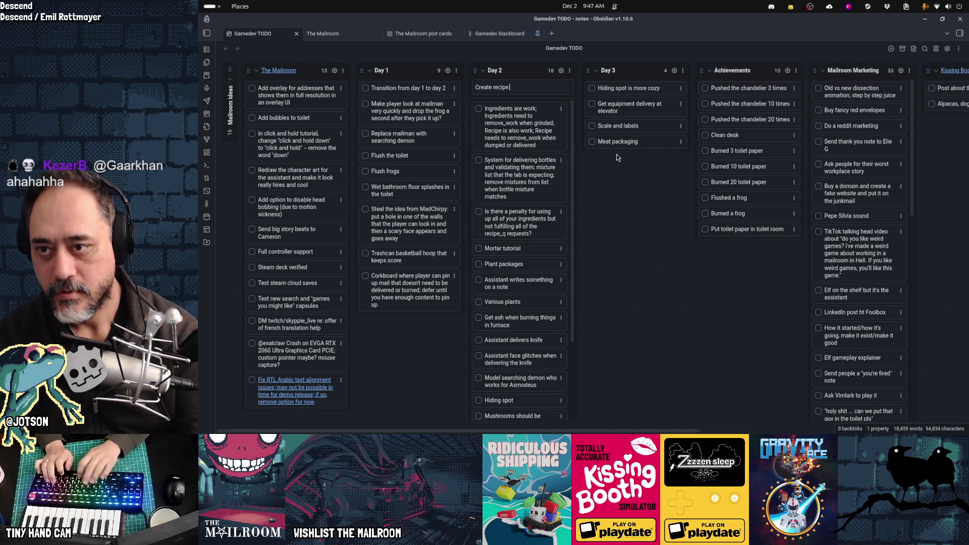
pyautogui.press('Return')
# Step: Add 'Create recipe package' and 'Create ingredients' cards to Day 2
pyautogui.write('Create r')
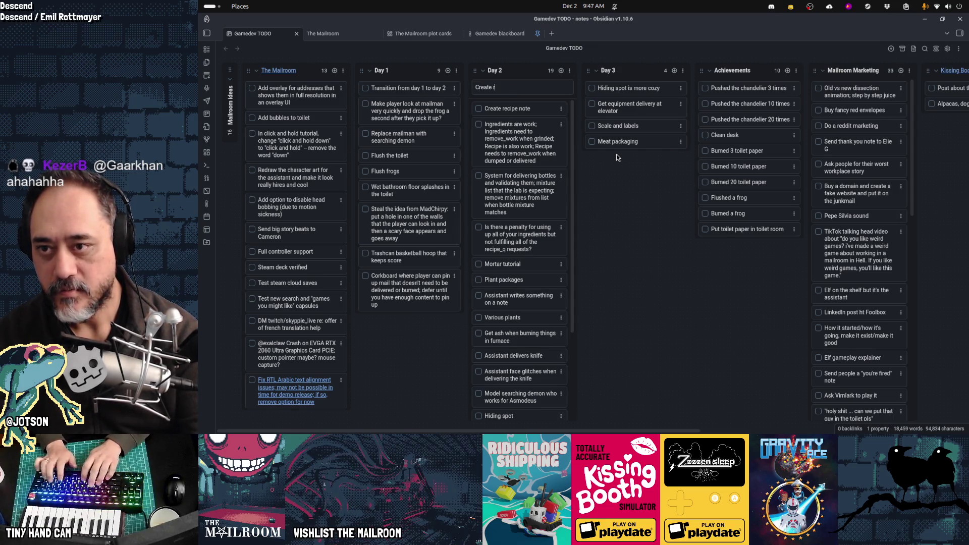
pyautogui.write('ecipe package')
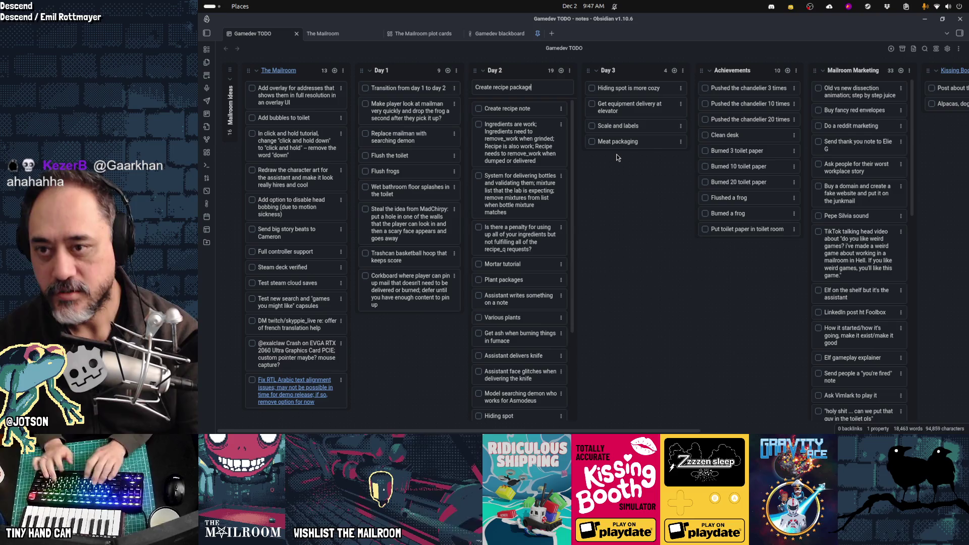
pyautogui.press('Return')
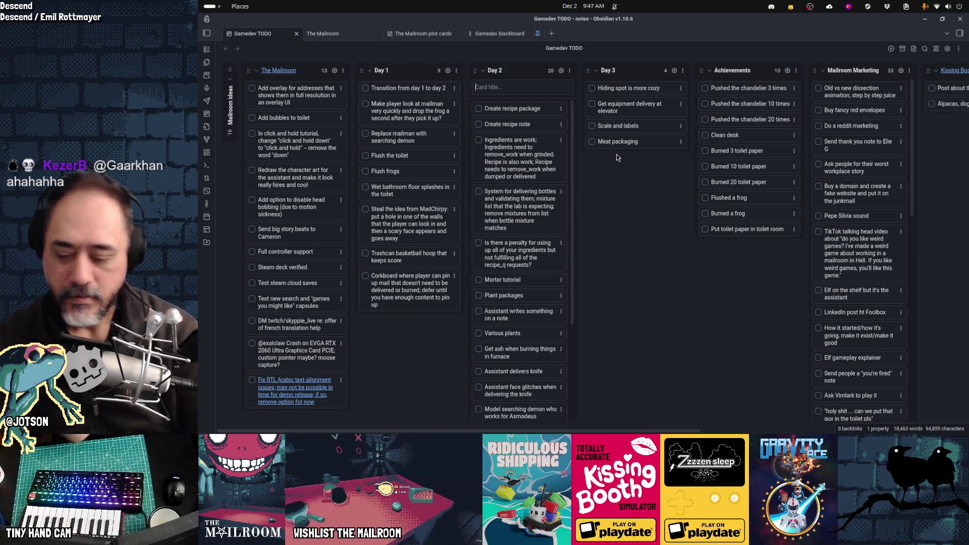
pyautogui.write('Create ')
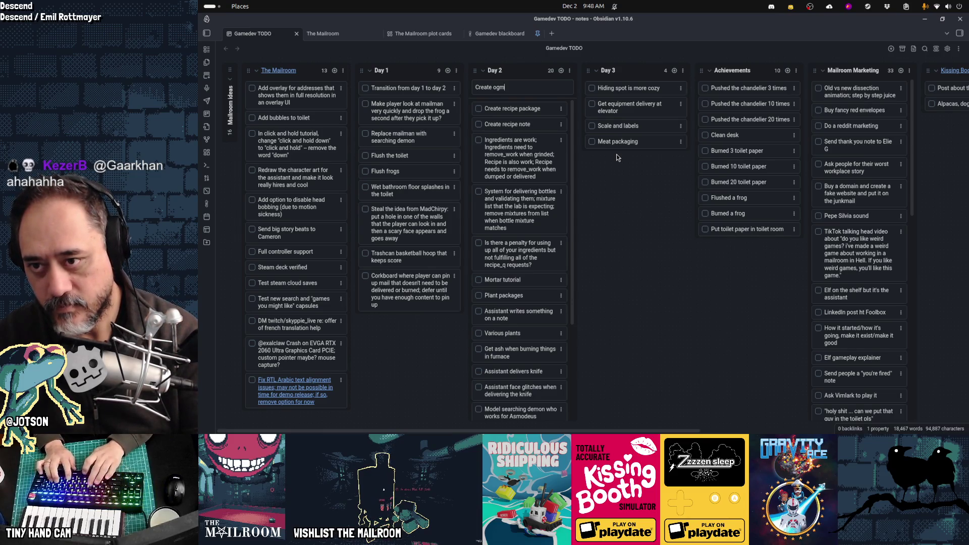
pyautogui.write('i')
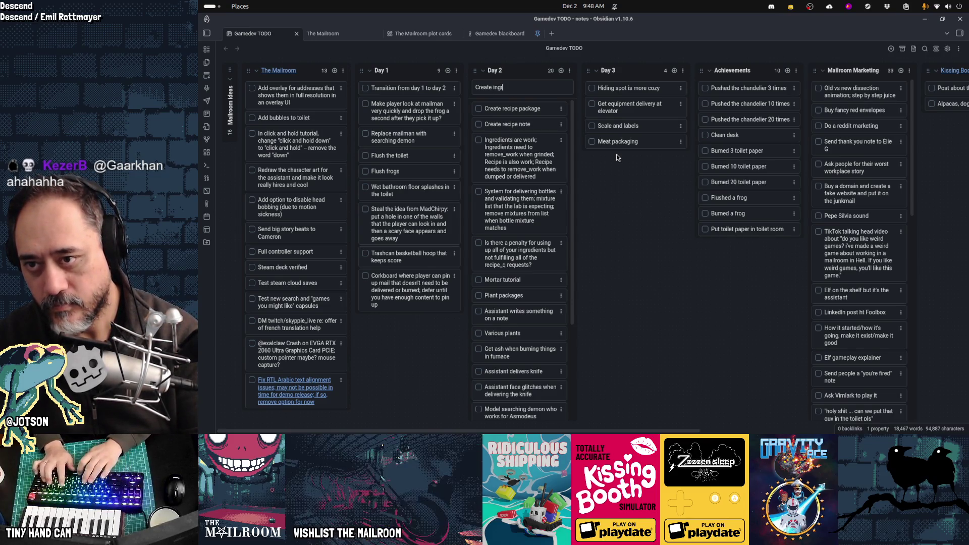
pyautogui.press('BackSpace')
pyautogui.write('redients')
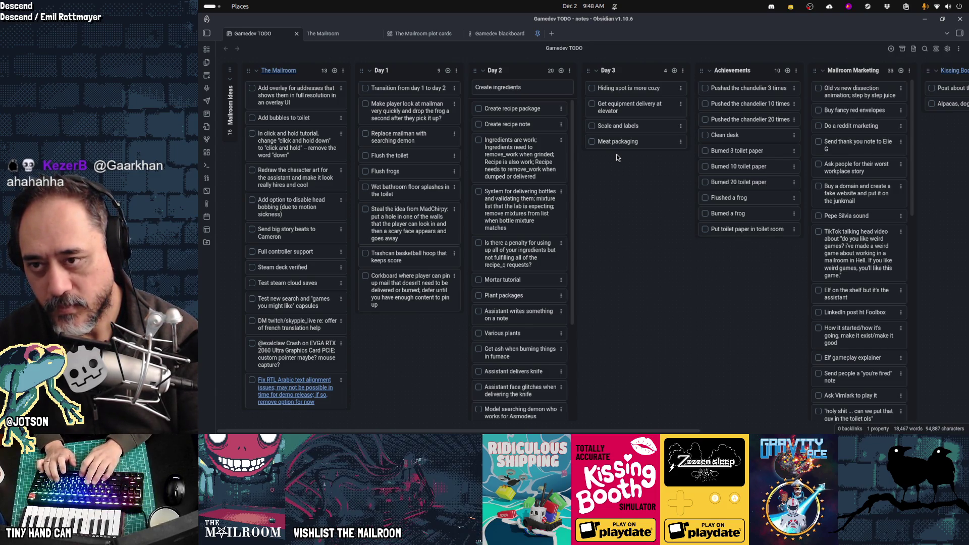
pyautogui.press('Return')
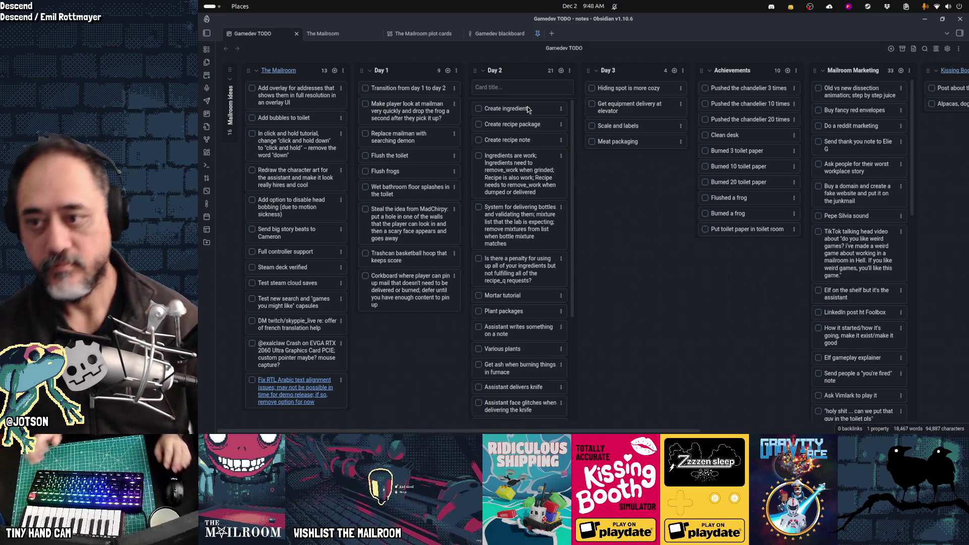
# Step: Reorder the new cards to Create recipe package, Create recipe note, then Create ingredients
pyautogui.press('Escape')
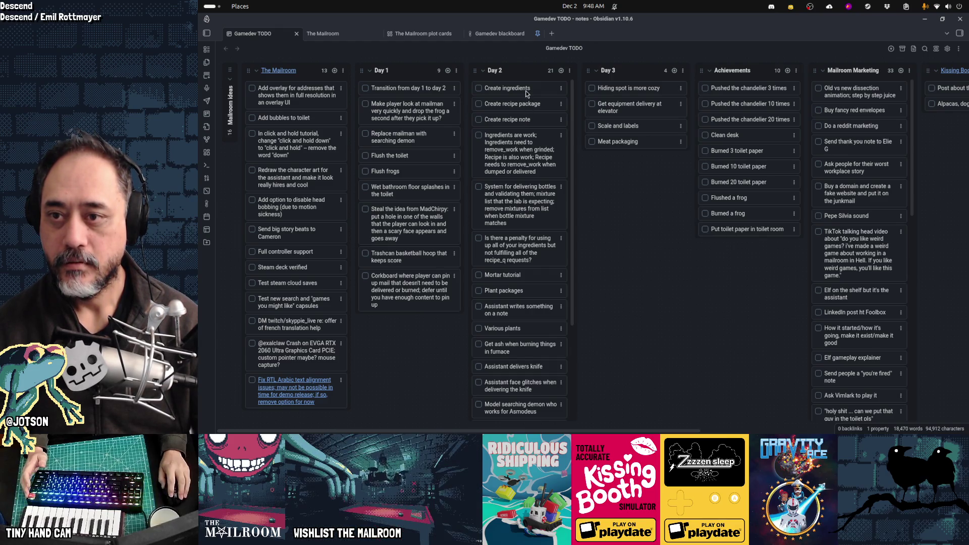
pyautogui.moveTo(530, 106)
pyautogui.mouseDown()
pyautogui.moveTo(528, 121)
pyautogui.moveTo(528, 111)
pyautogui.mouseUp()
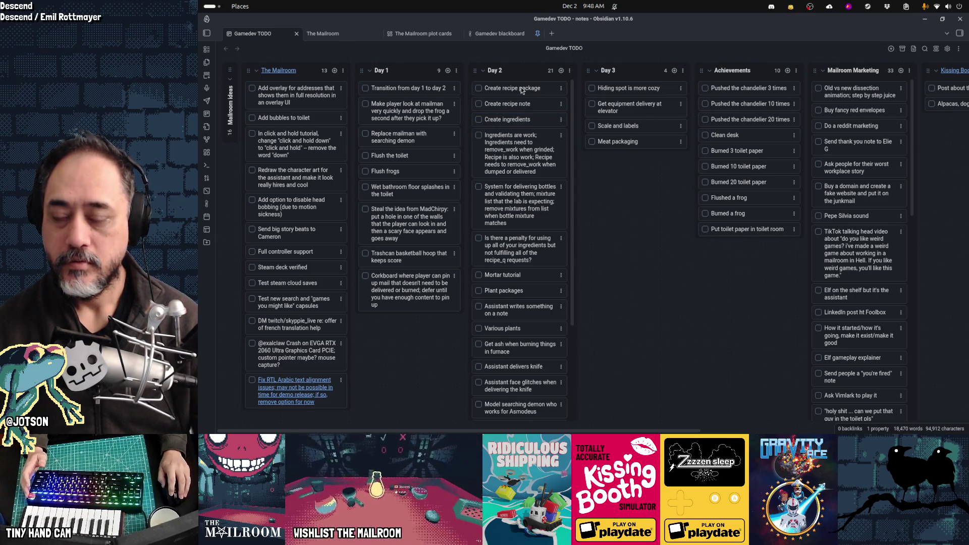
pyautogui.click(523, 89)
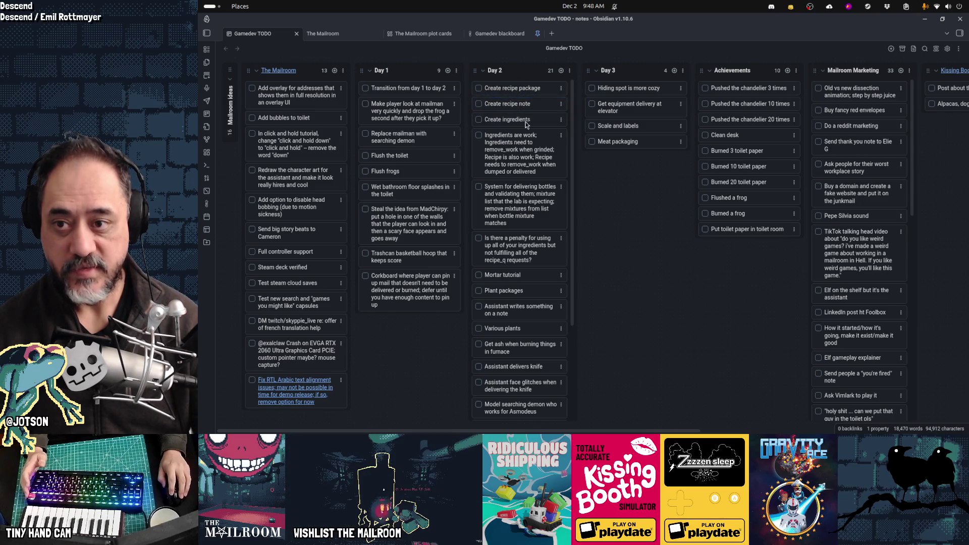
pyautogui.moveTo(528, 120); pyautogui.dragTo(527, 125)
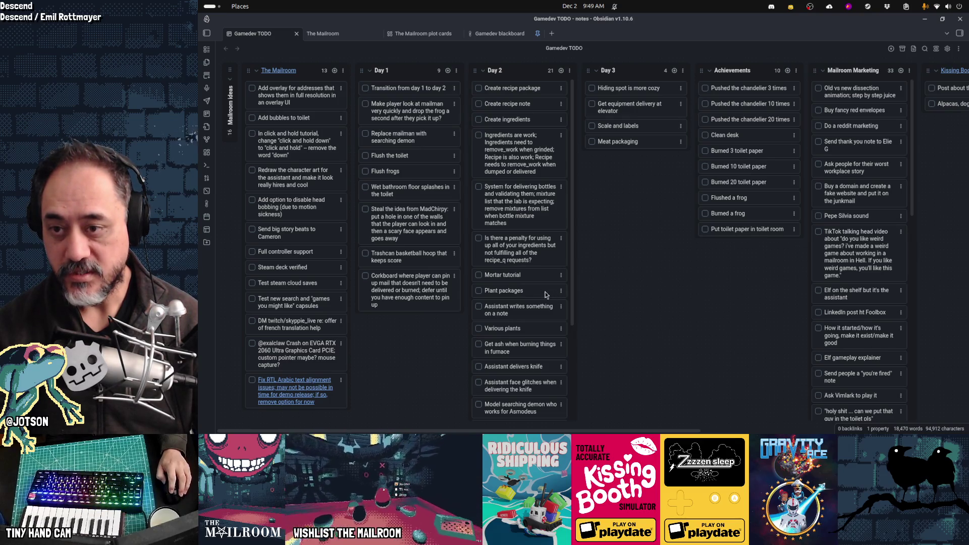
# Step: Delete the Plant packages and Various plants cards from the Day 2 lane
pyautogui.moveTo(544, 291); pyautogui.dragTo(537, 107)
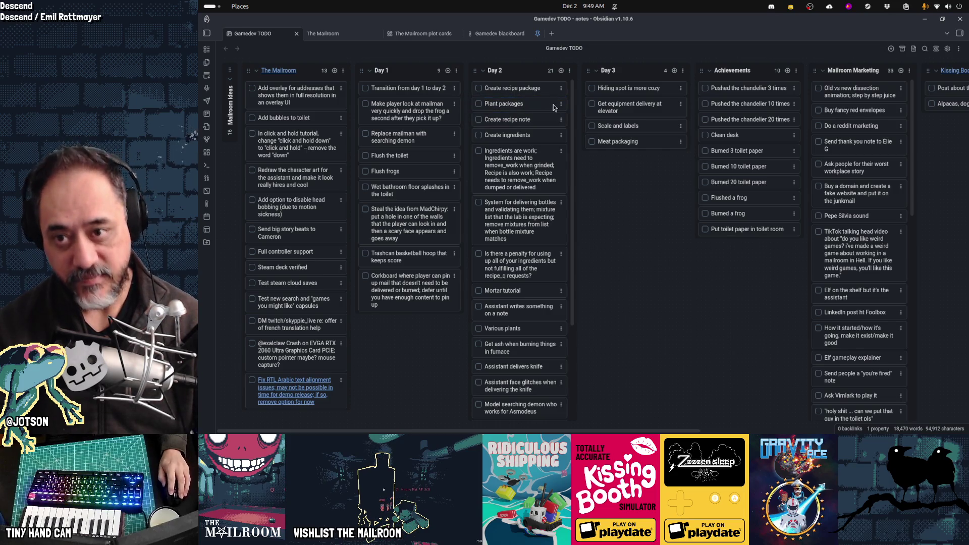
pyautogui.click(561, 104)
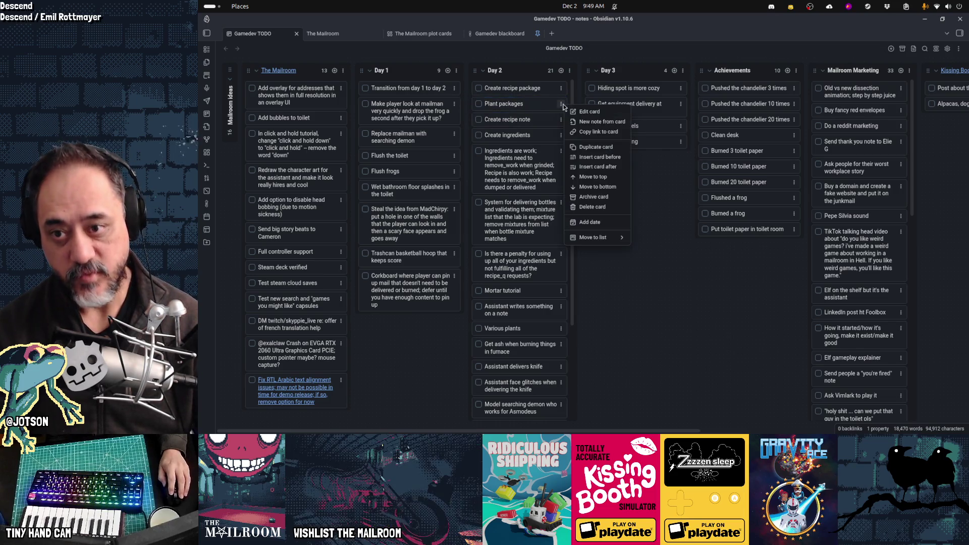
pyautogui.click(593, 207)
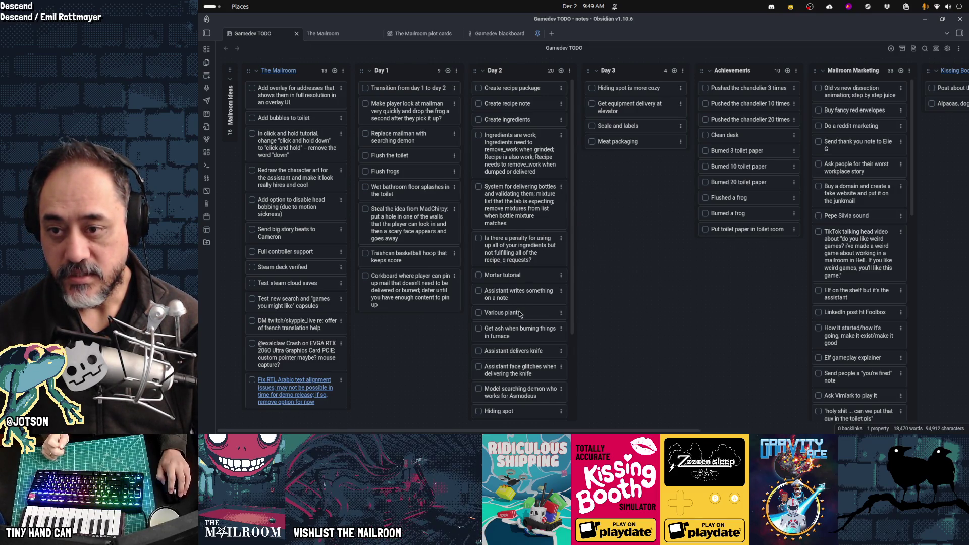
pyautogui.click(560, 313)
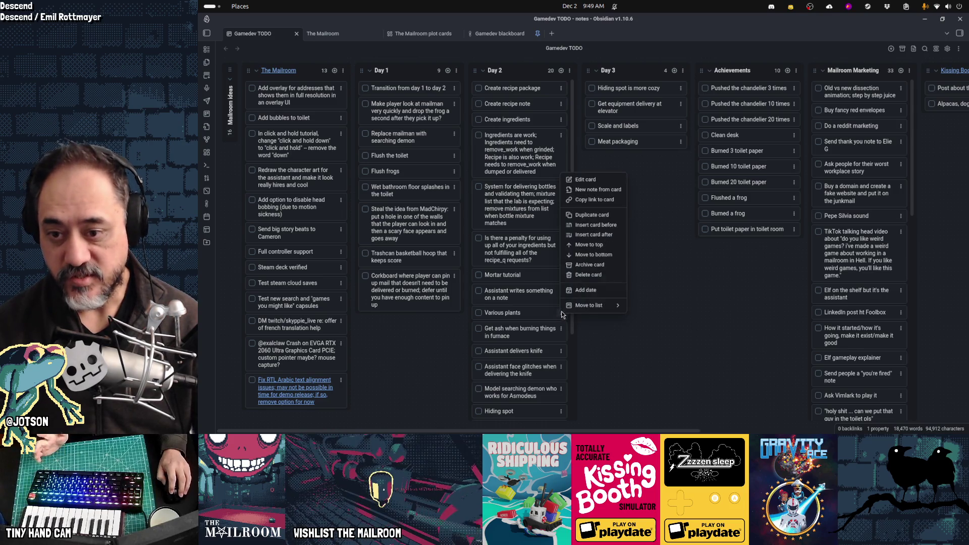
pyautogui.click(587, 275)
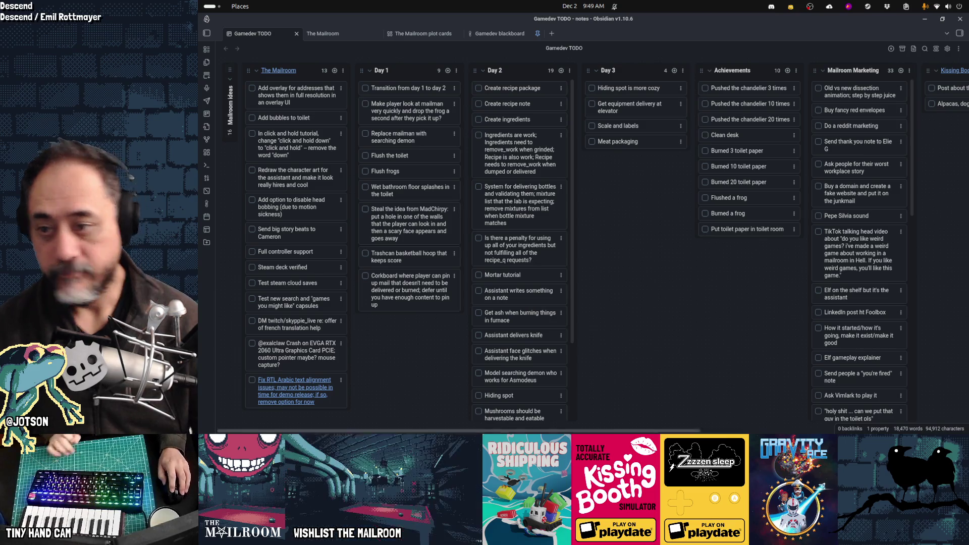
# Step: Bring Firefox to the front from the dock, showing a new tab page
pyautogui.moveTo(660, 419)
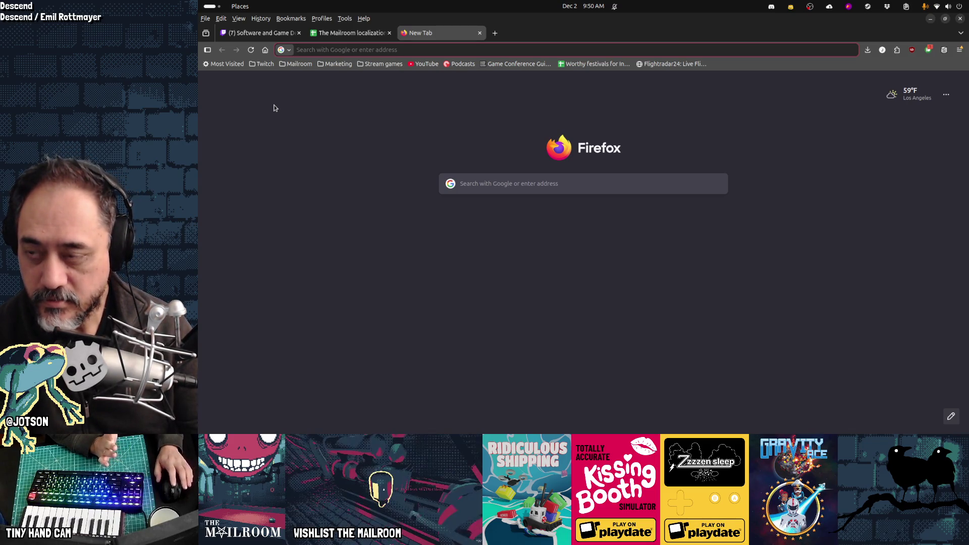
# Step: Load Twitch's Software and Game Development directory from the Twitch bookmarks folder
pyautogui.click(285, 67)
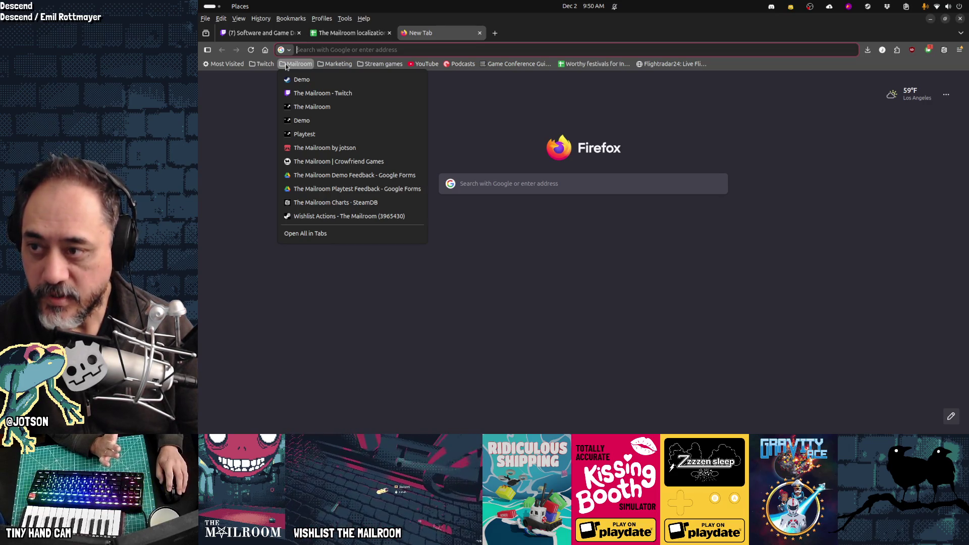
pyautogui.click(293, 64)
pyautogui.click(263, 65)
pyautogui.click(270, 79)
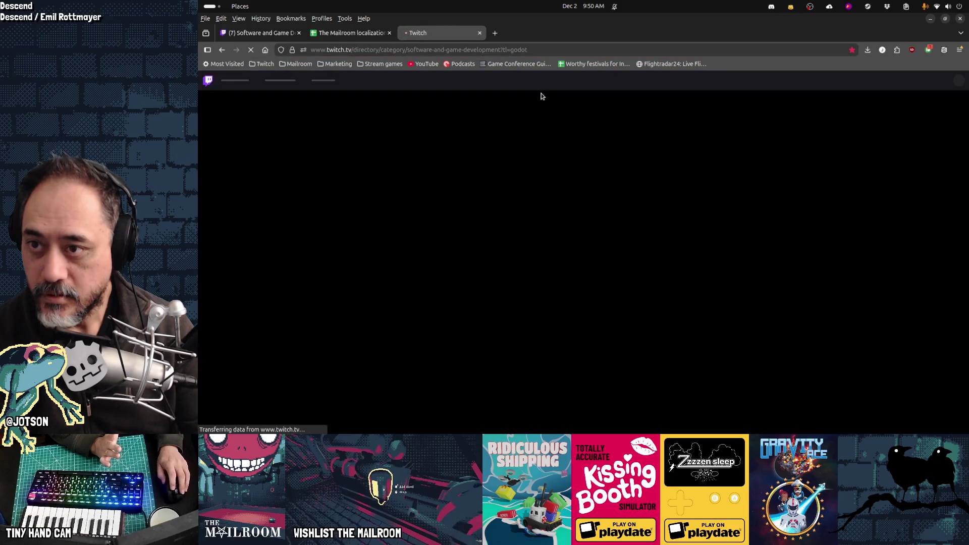